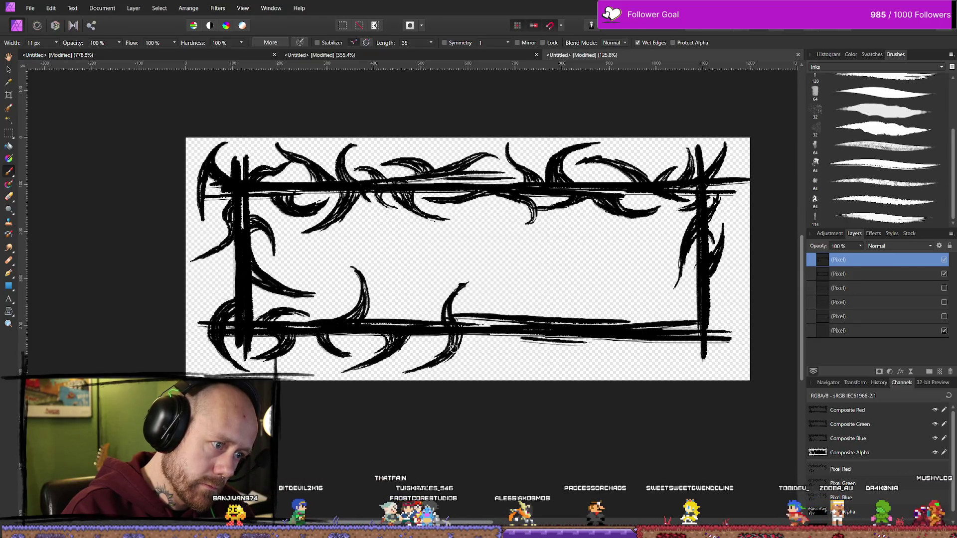
# - Paint two curved ink thorns rising from the frame's bottom edge, swapping between eraser and brush
pyautogui.moveTo(430, 319); pyautogui.dragTo(418, 288)
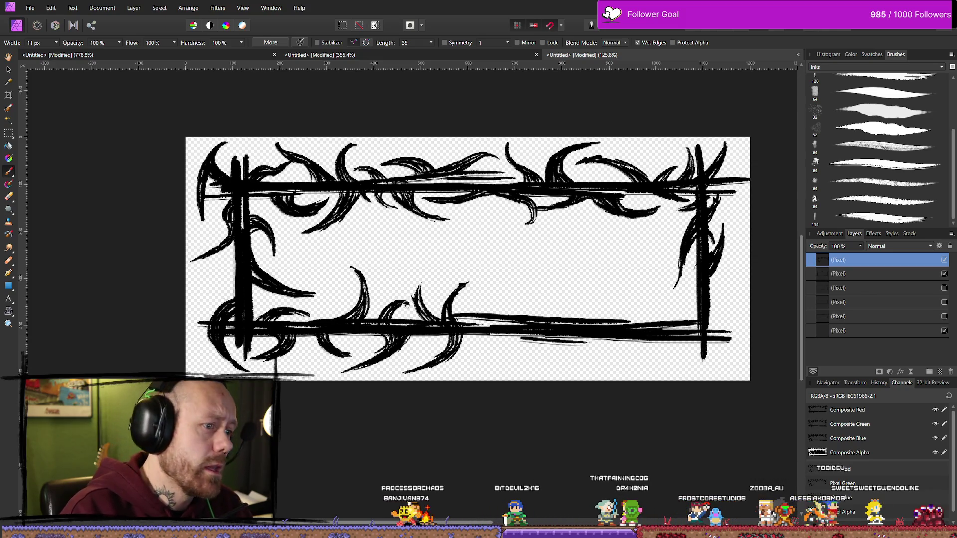
pyautogui.hotkey('ctrl', 't')
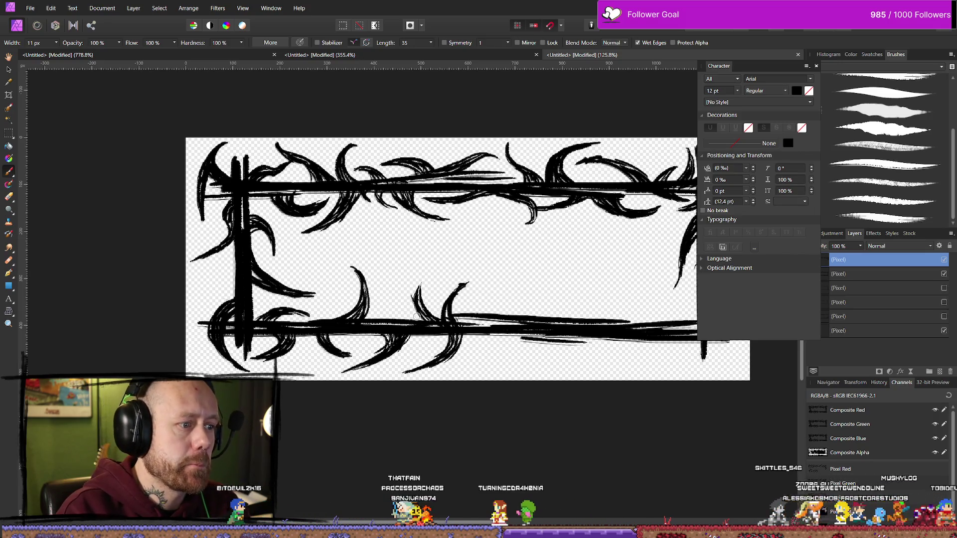
pyautogui.moveTo(380, 318); pyautogui.dragTo(405, 300)
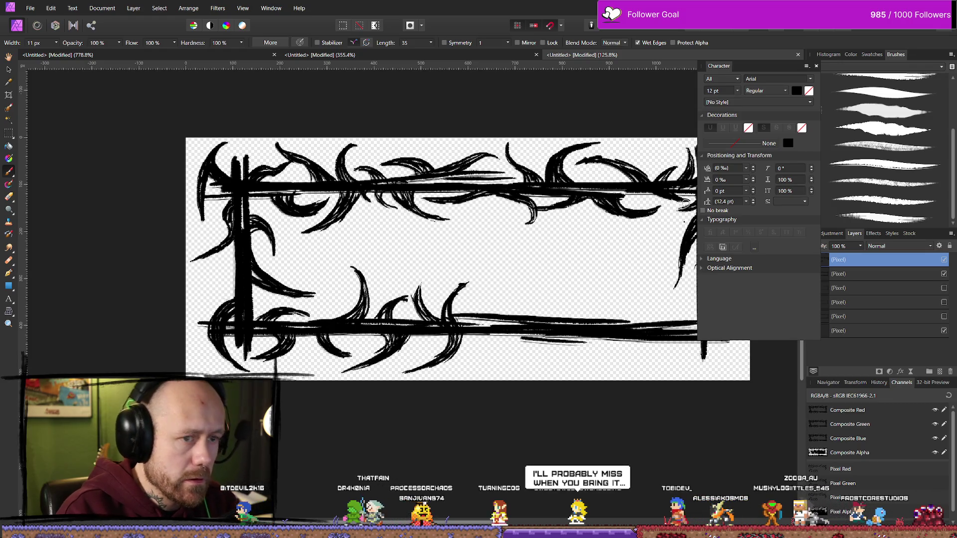
pyautogui.click(816, 67)
pyautogui.press('e')
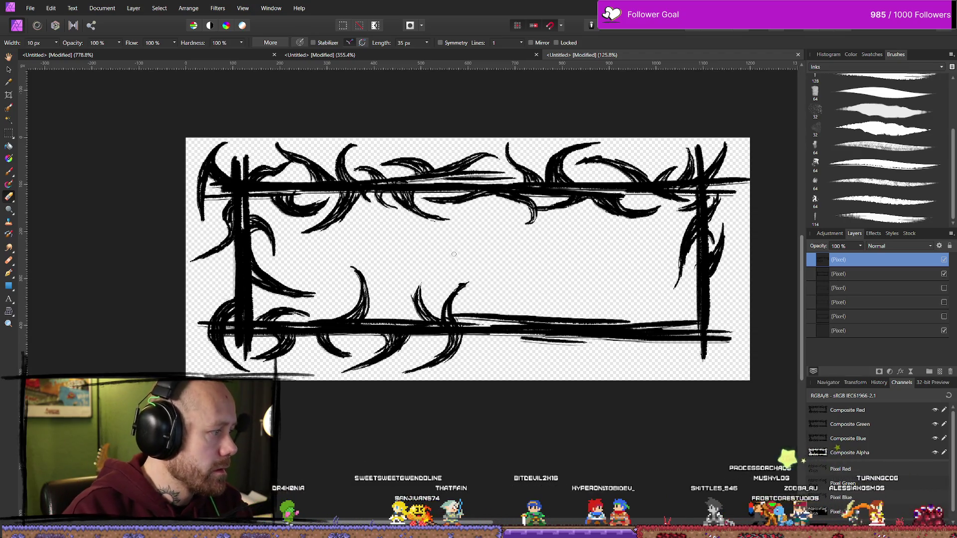
pyautogui.press('b')
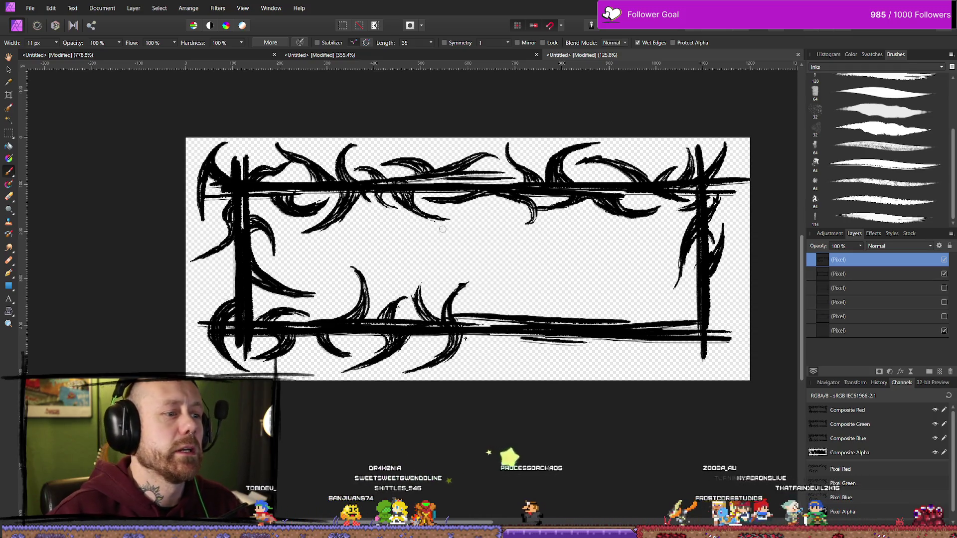
pyautogui.scroll(-8, 453, 266)
pyautogui.scroll(2, 512, 188)
pyautogui.scroll(2, 386, 162)
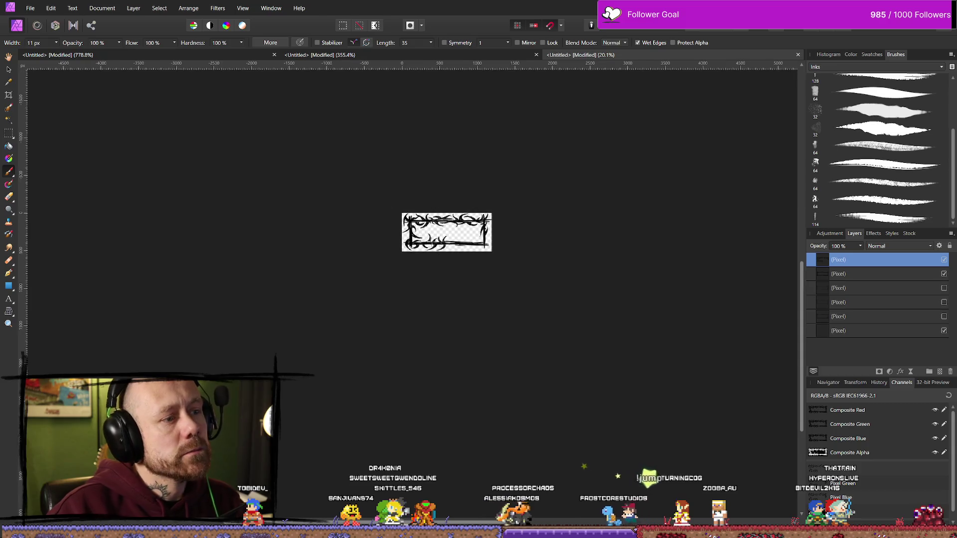
pyautogui.scroll(1, 422, 229)
pyautogui.scroll(1, 407, 220)
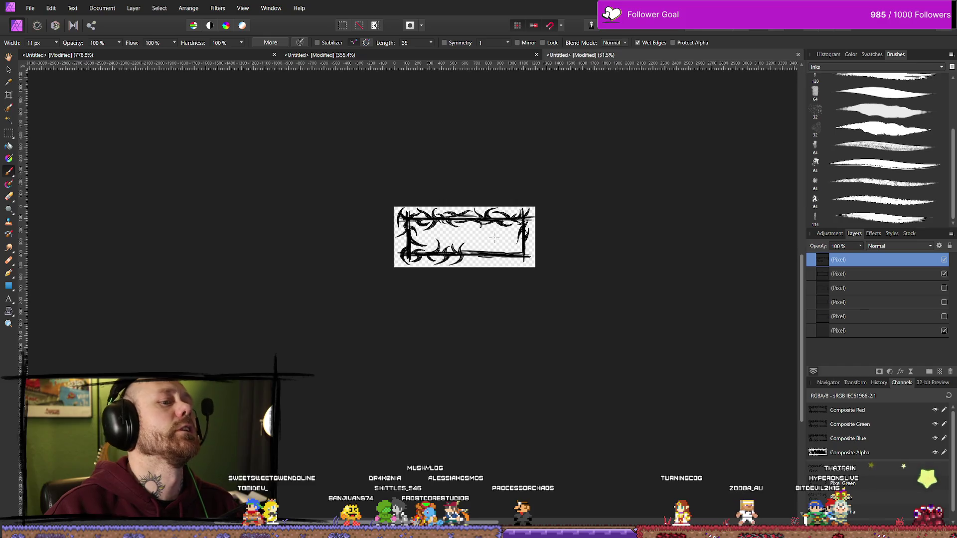
pyautogui.scroll(1, 494, 238)
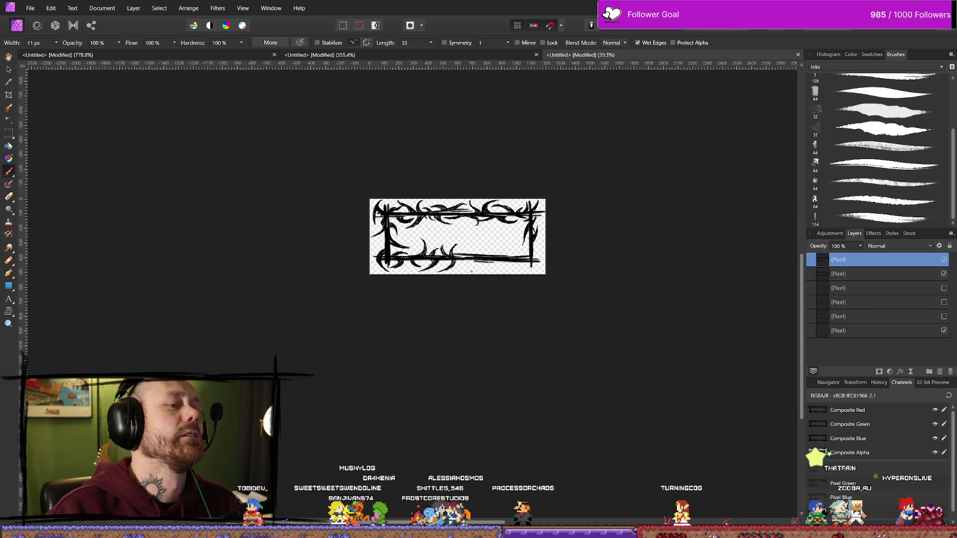
pyautogui.scroll(-5, 471, 272)
pyautogui.scroll(2, 493, 264)
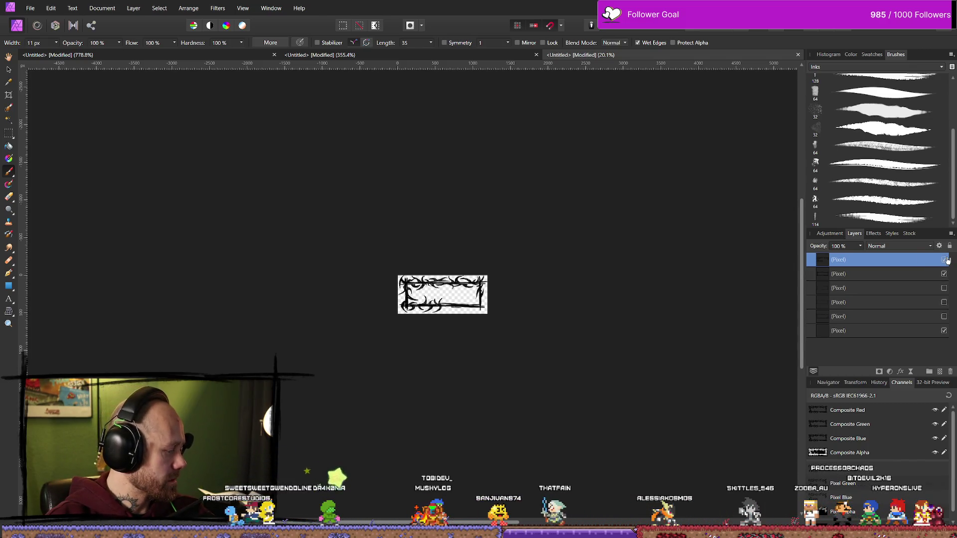
pyautogui.click(945, 260)
pyautogui.click(945, 260)
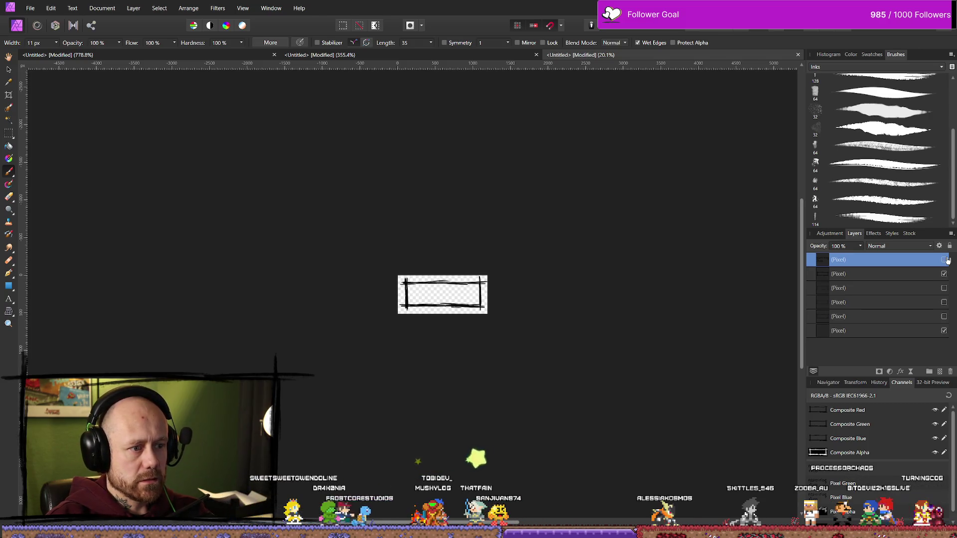
pyautogui.click(945, 259)
pyautogui.click(945, 259)
pyautogui.click(945, 260)
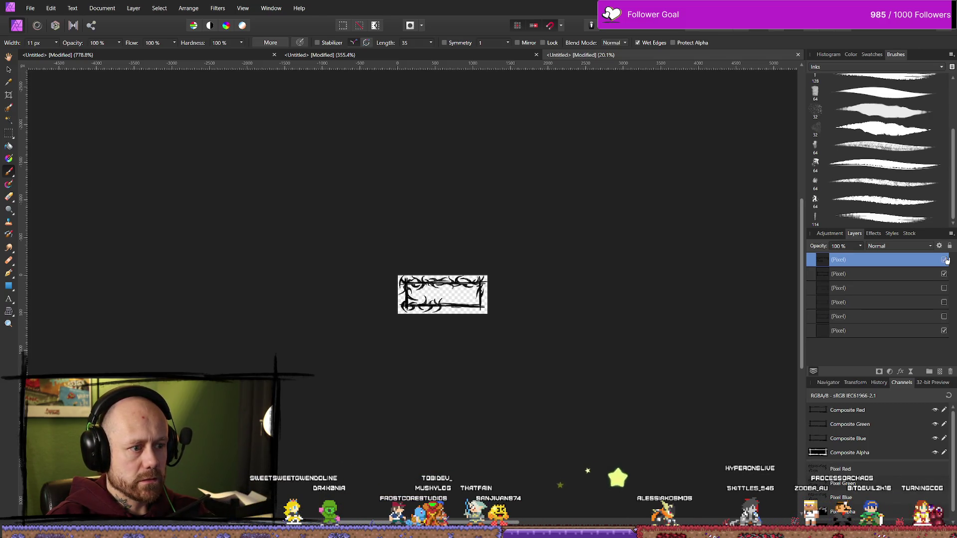
pyautogui.click(946, 259)
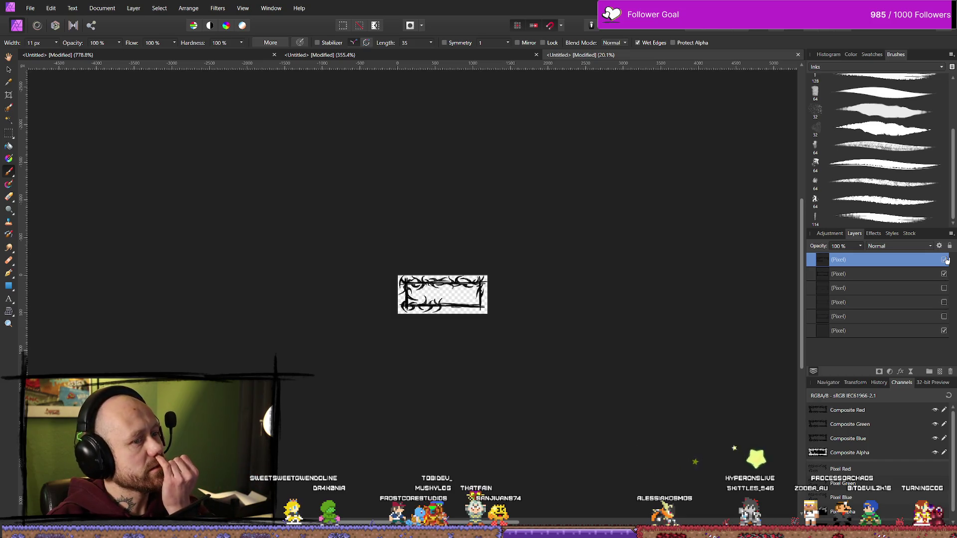
pyautogui.click(946, 260)
pyautogui.click(945, 259)
pyautogui.click(945, 259)
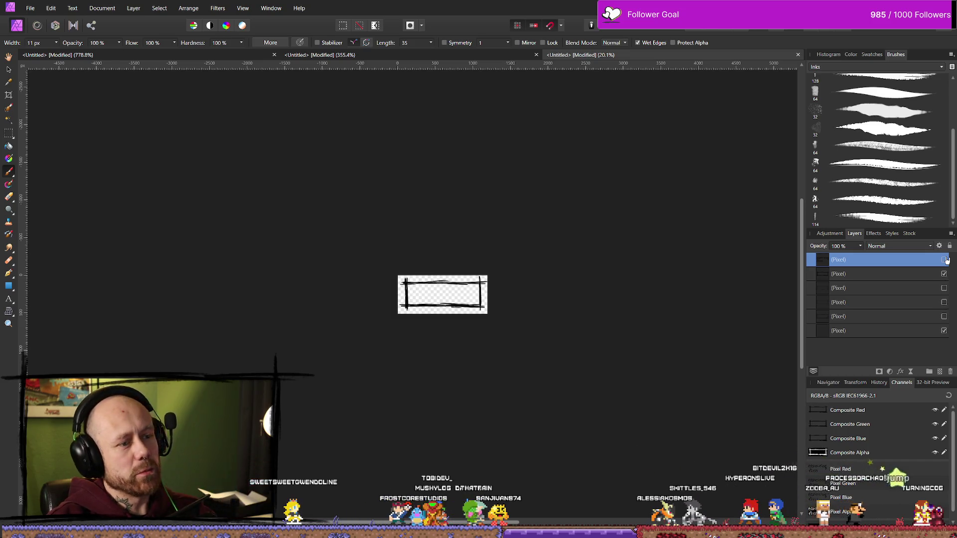
pyautogui.click(945, 260)
pyautogui.click(945, 260)
pyautogui.click(945, 260)
pyautogui.click(946, 260)
pyautogui.click(946, 260)
pyautogui.click(945, 259)
pyautogui.click(945, 260)
pyautogui.click(945, 260)
pyautogui.click(946, 260)
pyautogui.click(945, 260)
pyautogui.click(946, 259)
pyautogui.click(945, 259)
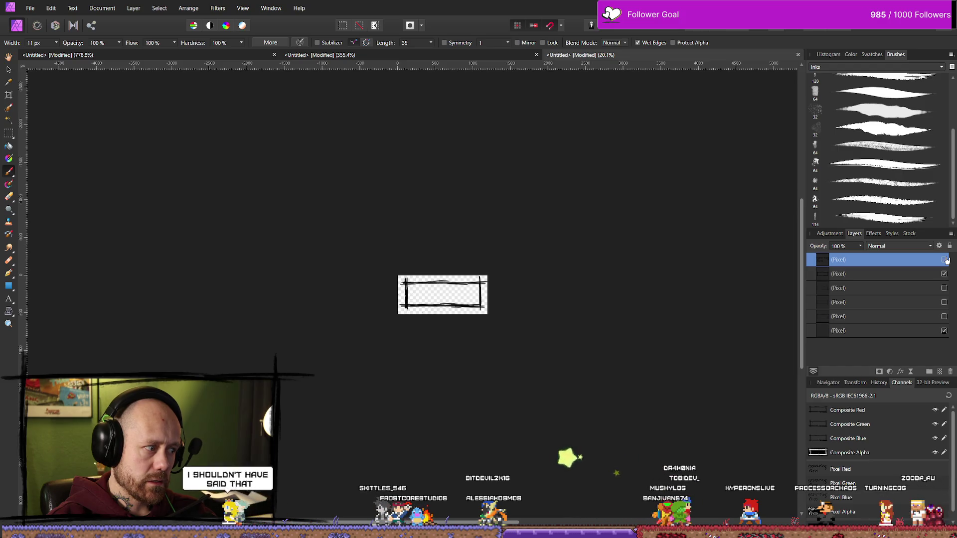
pyautogui.click(945, 259)
pyautogui.click(946, 260)
pyautogui.click(945, 260)
pyautogui.click(945, 260)
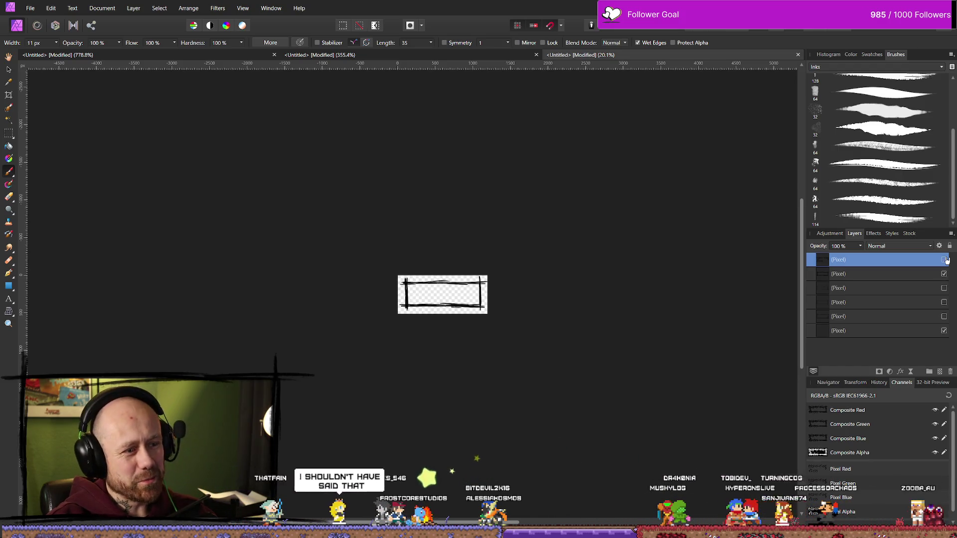
pyautogui.click(945, 260)
pyautogui.click(945, 259)
pyautogui.click(945, 260)
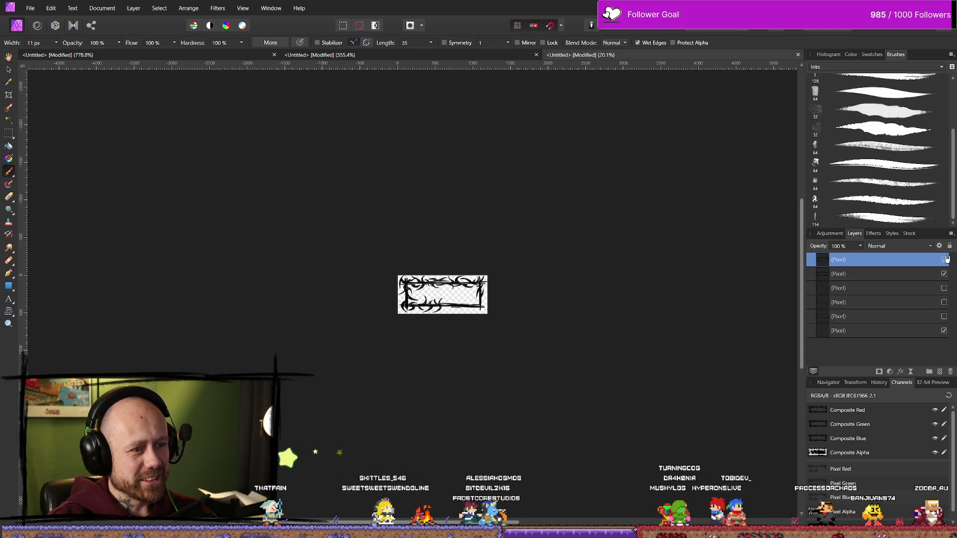
pyautogui.click(945, 260)
pyautogui.click(946, 260)
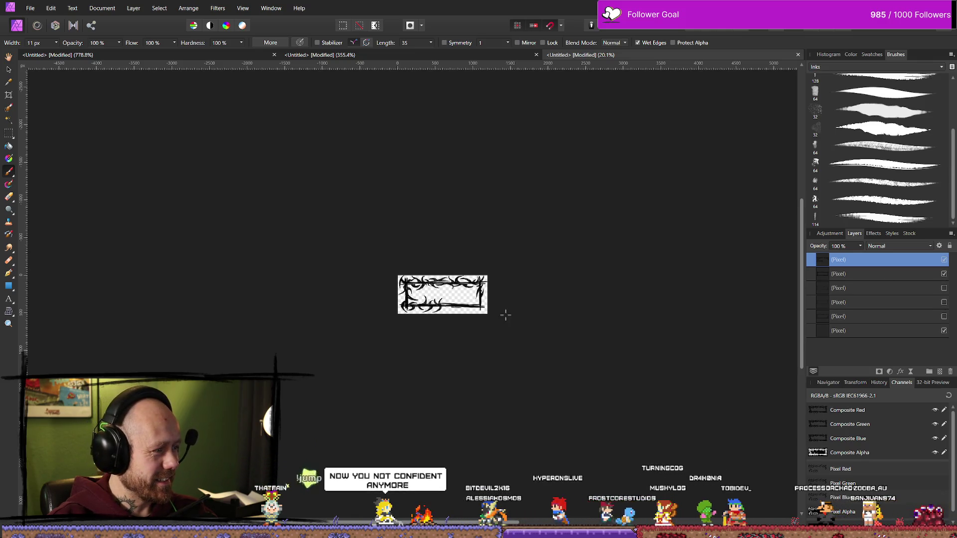
pyautogui.scroll(8, 499, 309)
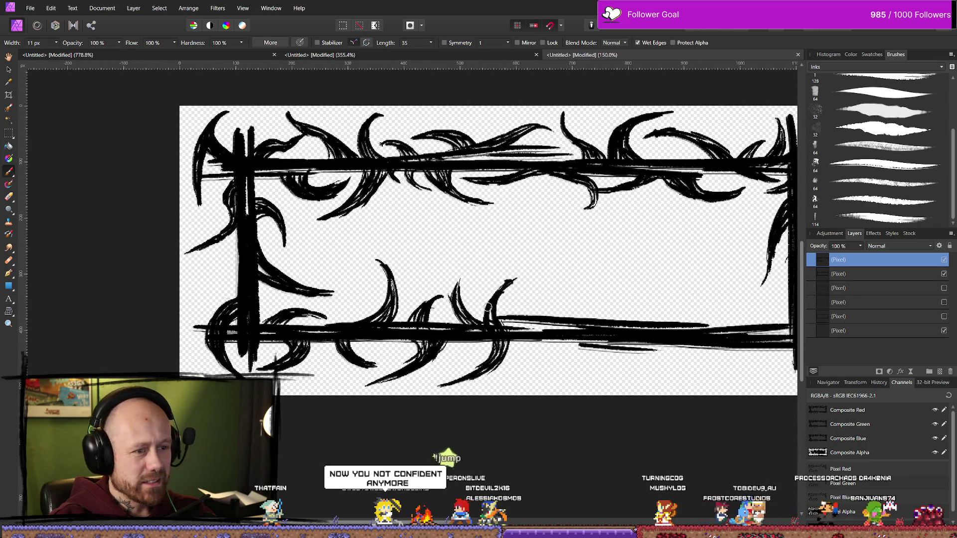
# - Zoom in on the bottom middle and erase the tip of a thin thorn stroke
pyautogui.scroll(-2, 489, 308)
pyautogui.scroll(4, 519, 299)
pyautogui.scroll(-3, 519, 299)
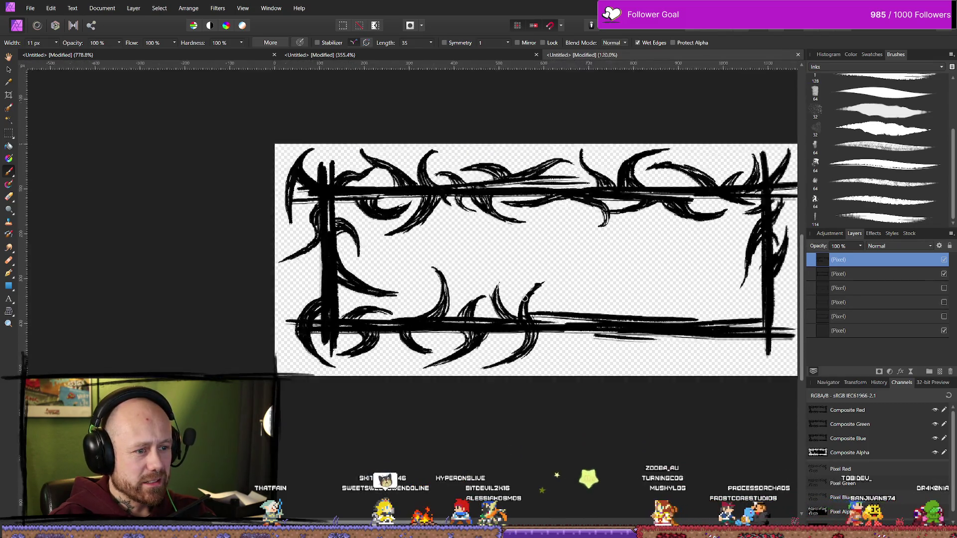
pyautogui.scroll(-1, 525, 298)
pyautogui.scroll(2, 525, 298)
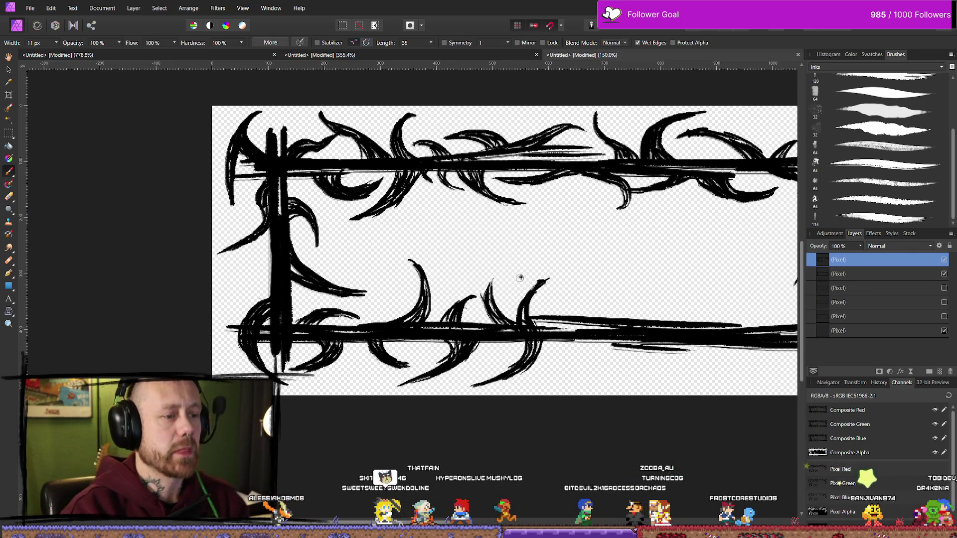
pyautogui.press('e')
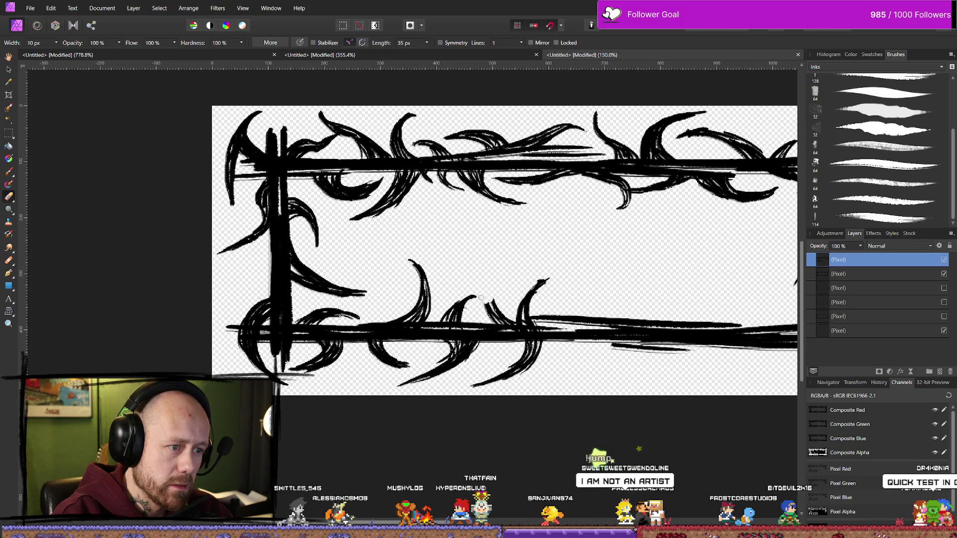
pyautogui.moveTo(496, 327); pyautogui.dragTo(502, 322)
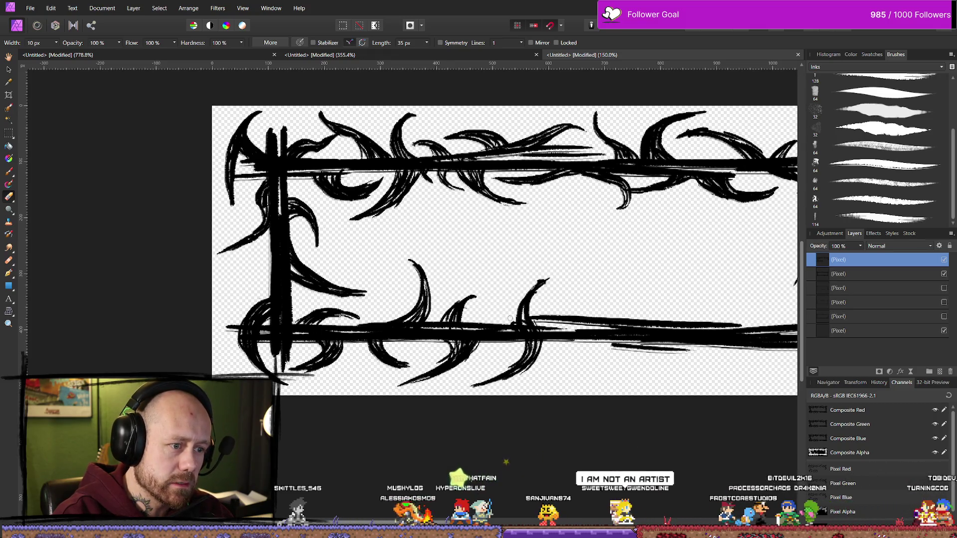
# - Paint a small curved thorn, trim it with the background eraser, and redraw a short thorn
pyautogui.press('b')
pyautogui.moveTo(486, 322); pyautogui.dragTo(499, 301)
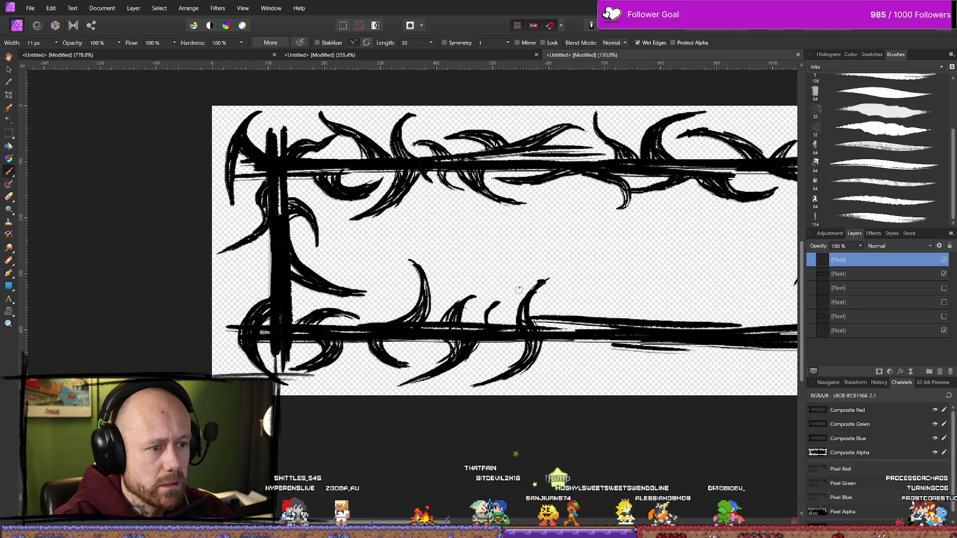
pyautogui.press('e')
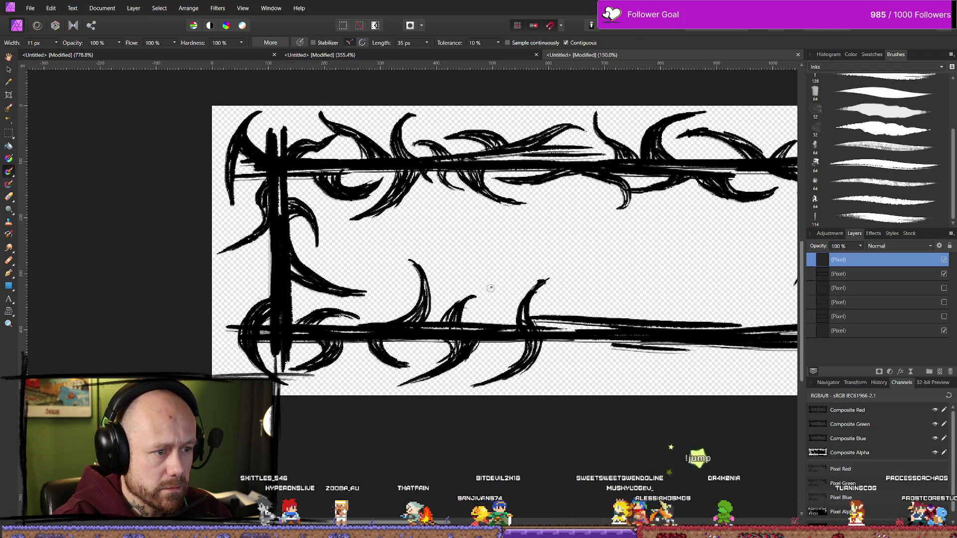
pyautogui.moveTo(476, 310); pyautogui.dragTo(488, 316)
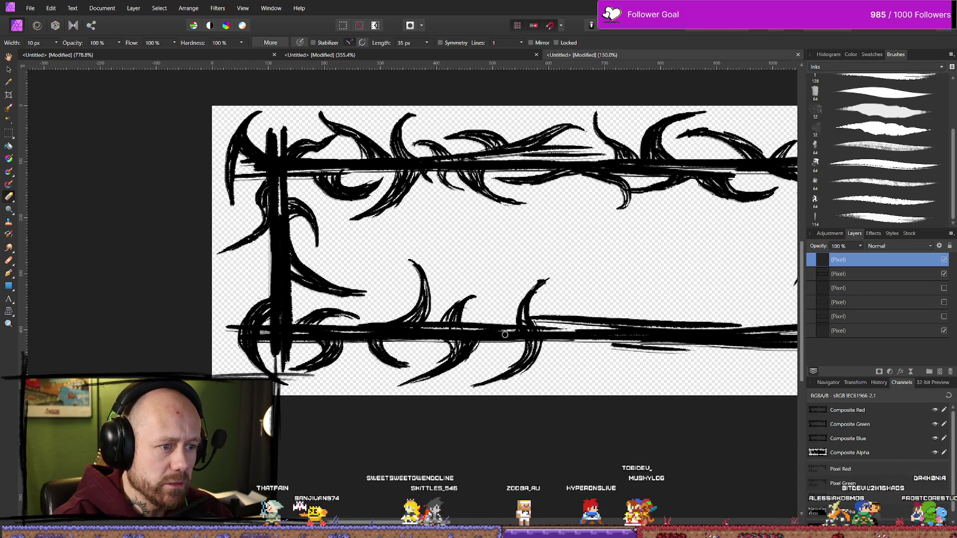
pyautogui.press('b')
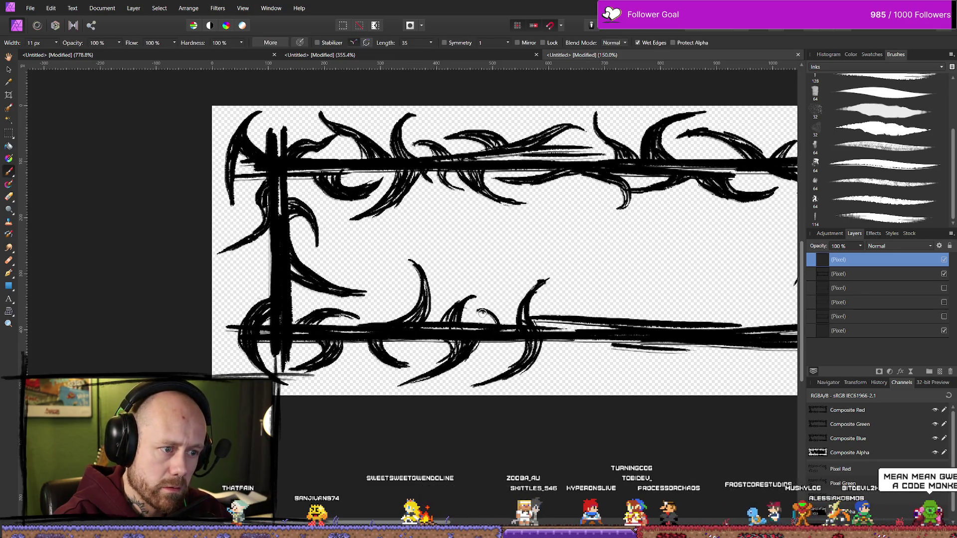
pyautogui.moveTo(478, 311); pyautogui.dragTo(490, 319)
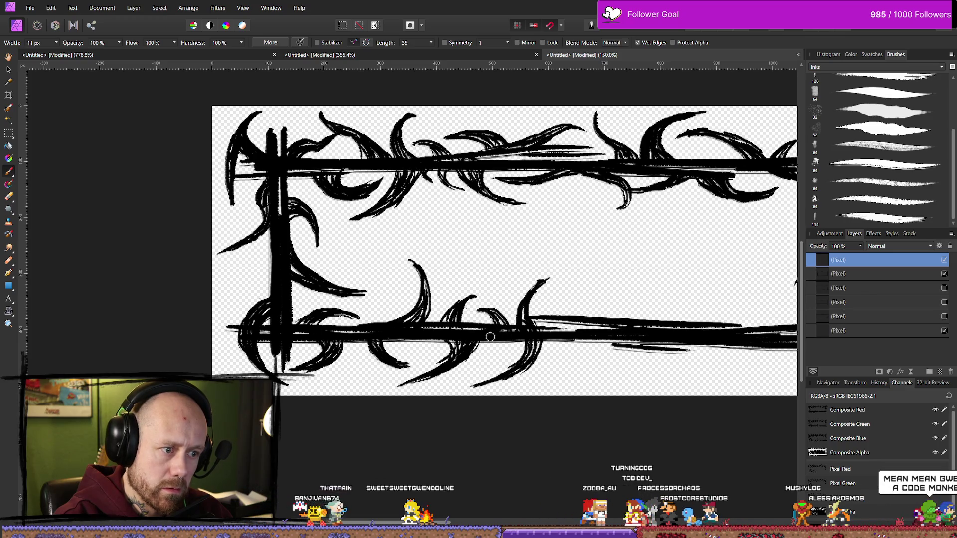
pyautogui.scroll(-6, 492, 369)
pyautogui.scroll(3, 628, 215)
pyautogui.scroll(-5, 488, 249)
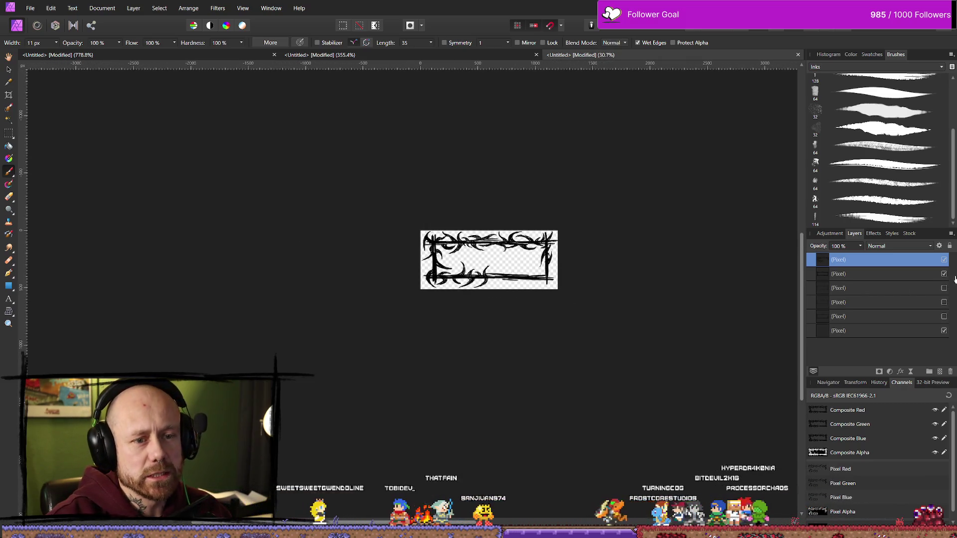
# - With the thorns layer hidden, export the plain rectangle as QuitButtonInGameMenu_Outline.png
pyautogui.click(945, 259)
pyautogui.click(30, 8)
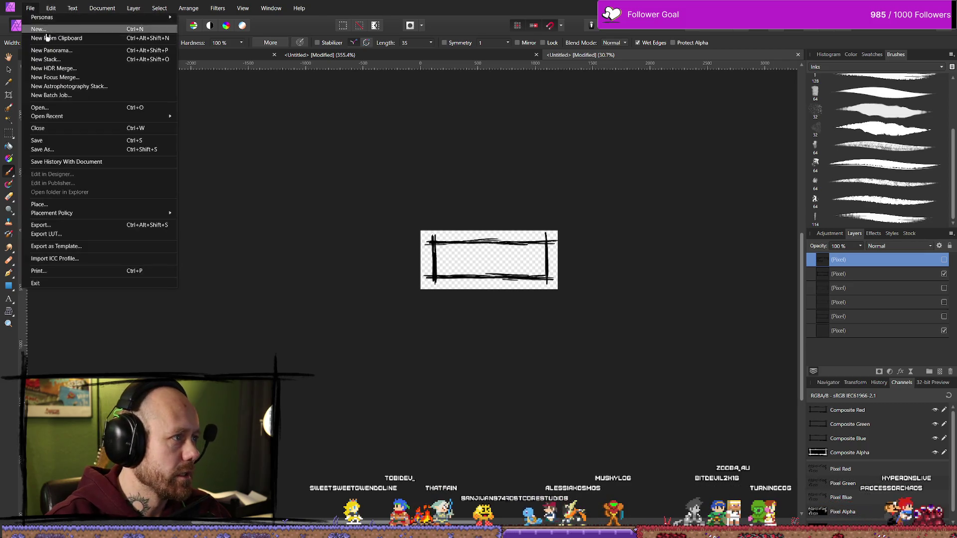
pyautogui.click(41, 225)
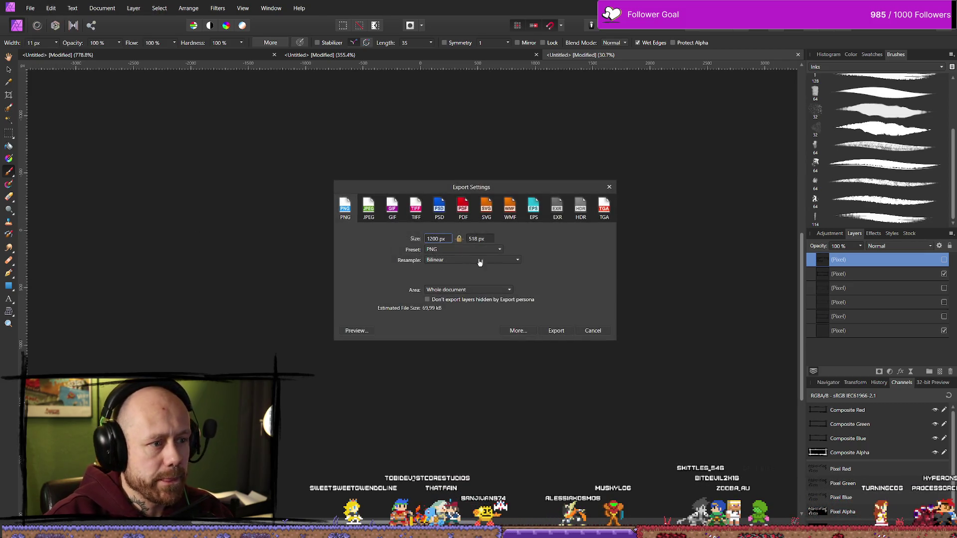
pyautogui.click(571, 334)
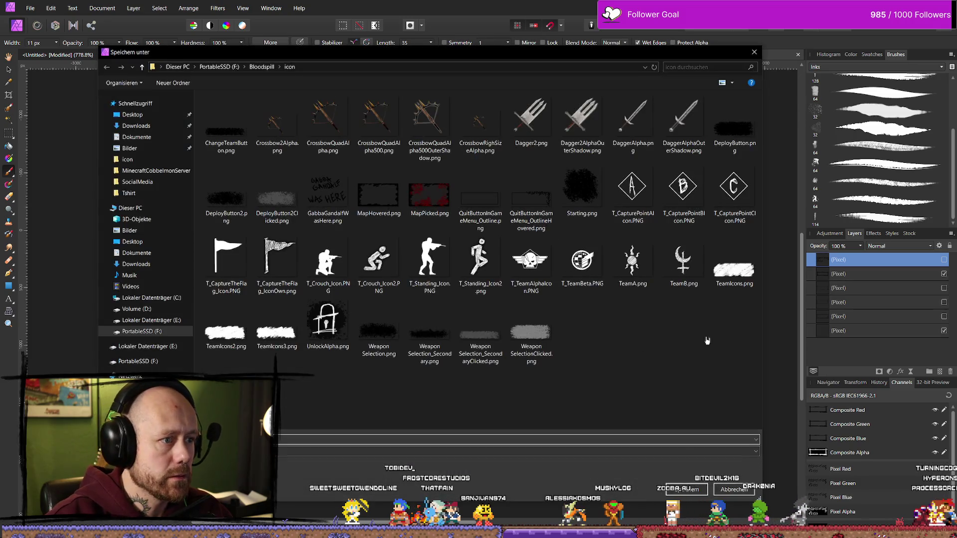
pyautogui.click(487, 220)
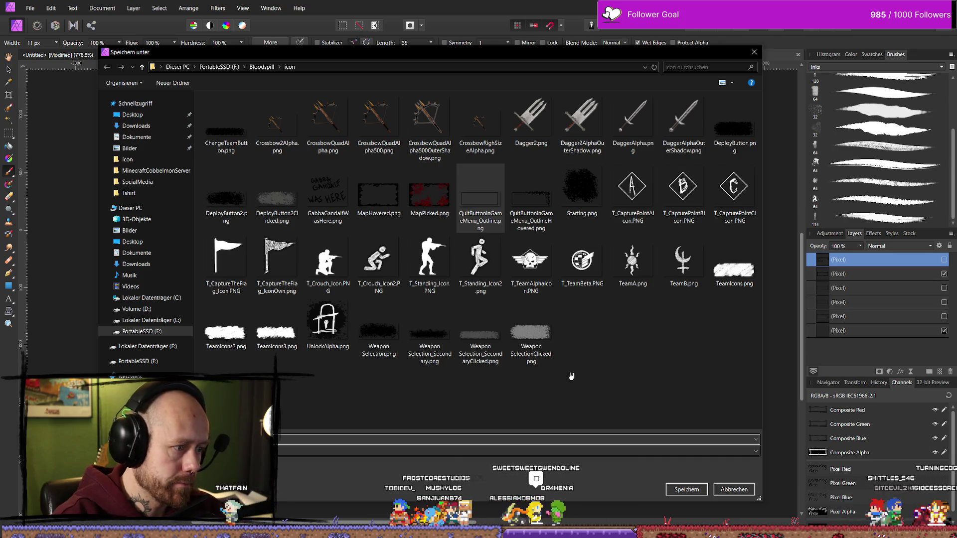
pyautogui.press('Return')
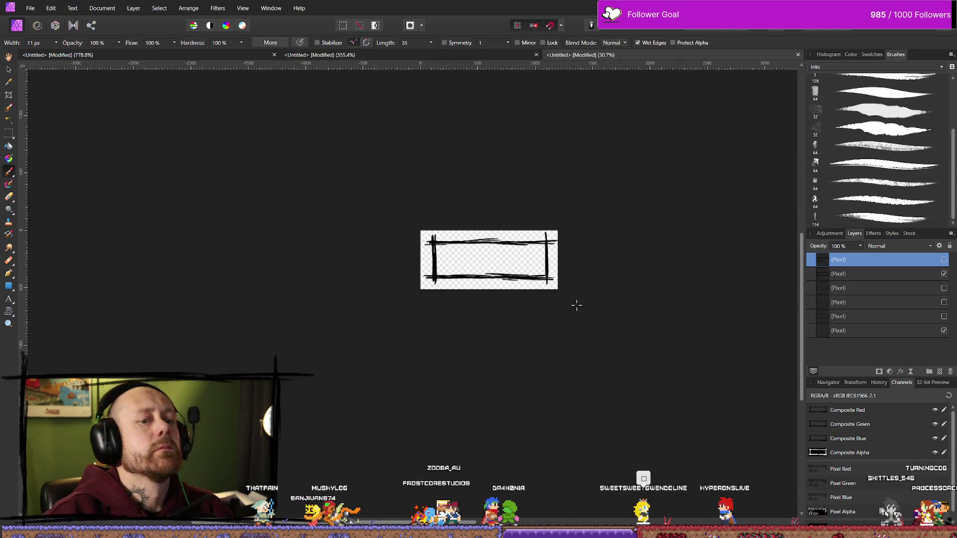
# - Show the thorn layer and export the frame over QuitButtonInGameMenu_OutlineHovered.png
pyautogui.click(945, 260)
pyautogui.click(31, 8)
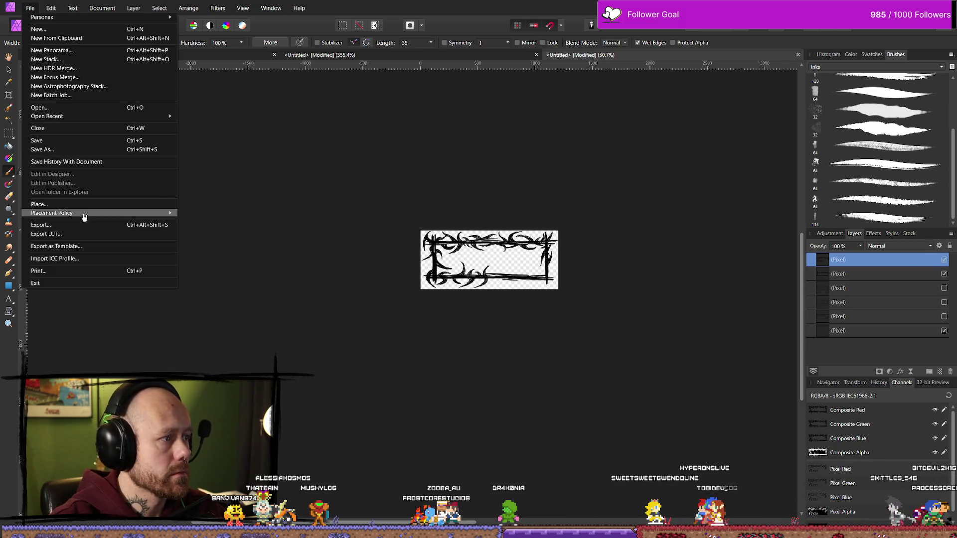
pyautogui.click(85, 225)
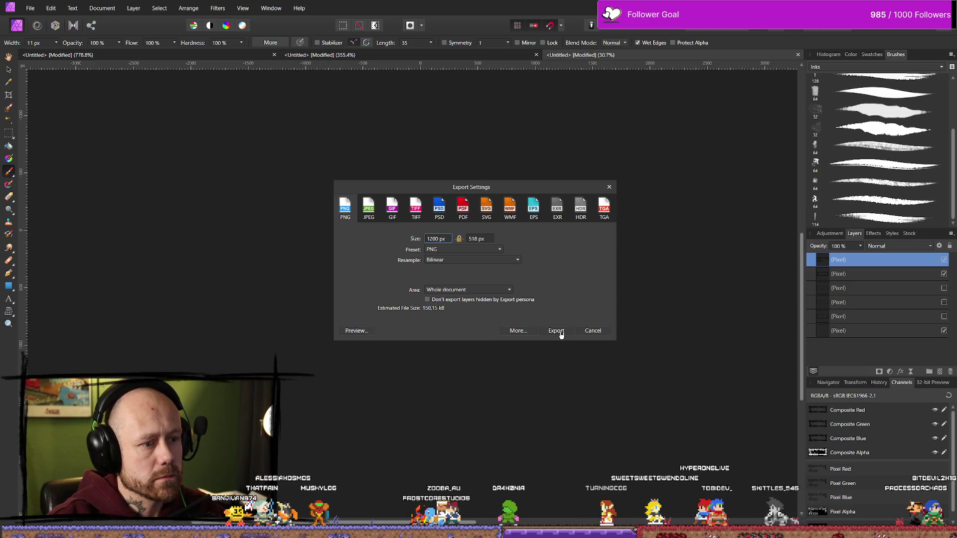
pyautogui.click(560, 333)
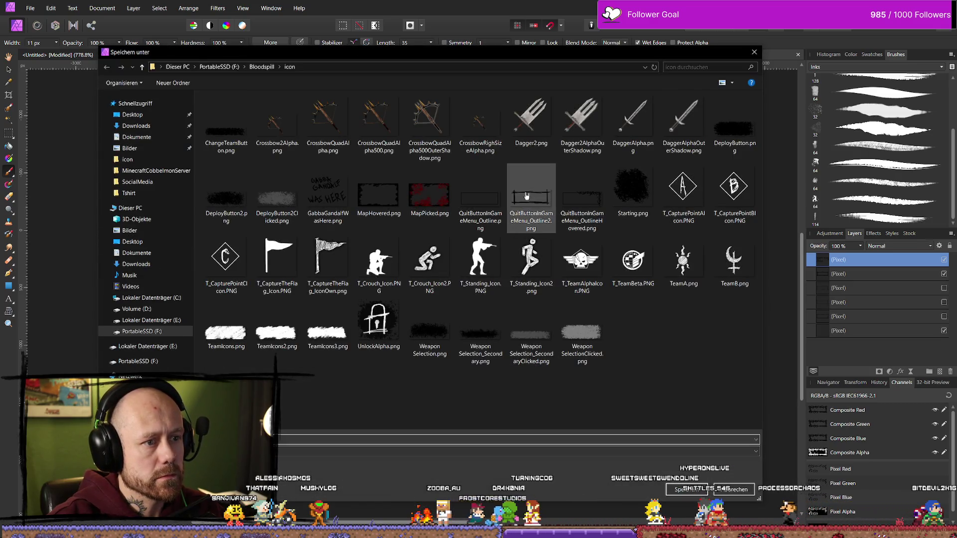
pyautogui.click(583, 199)
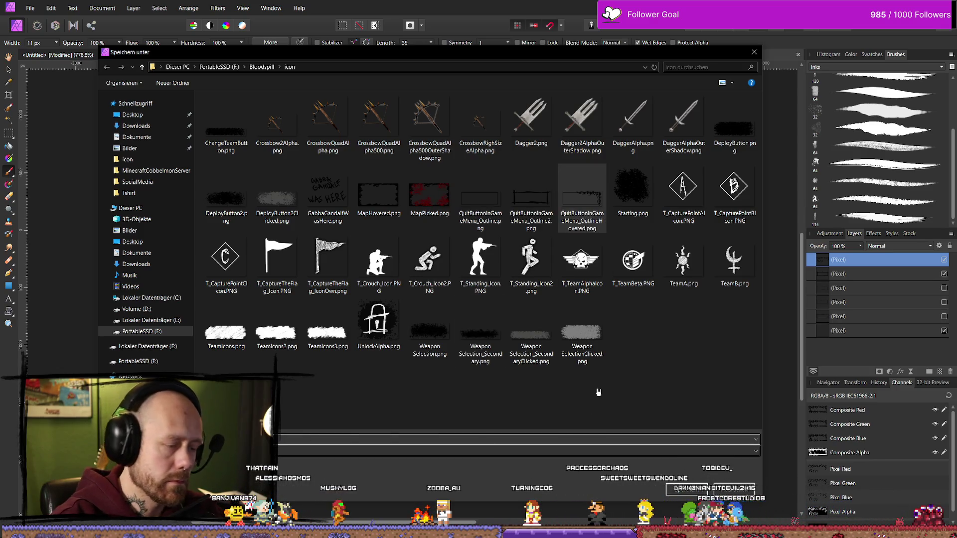
pyautogui.press('Return')
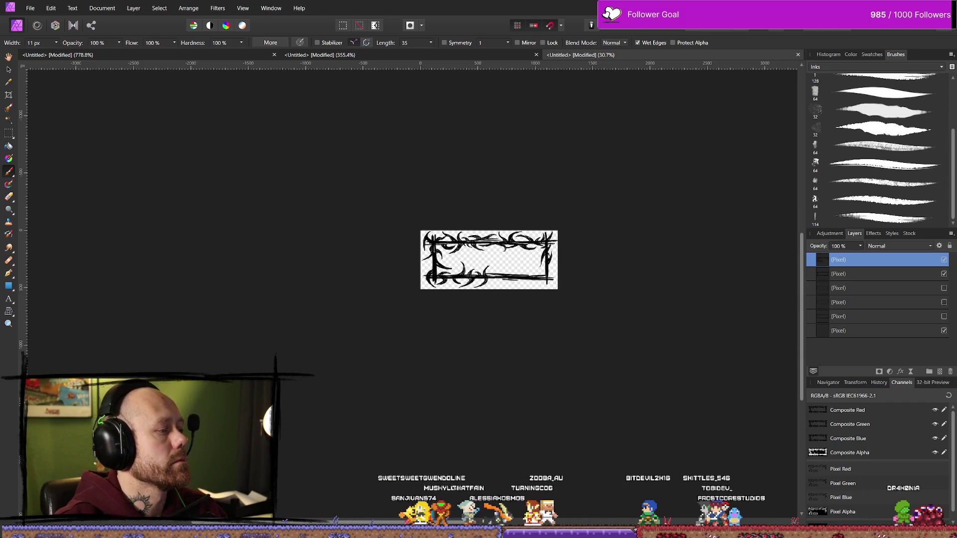
pyautogui.hotkey('alt', 'Tab')
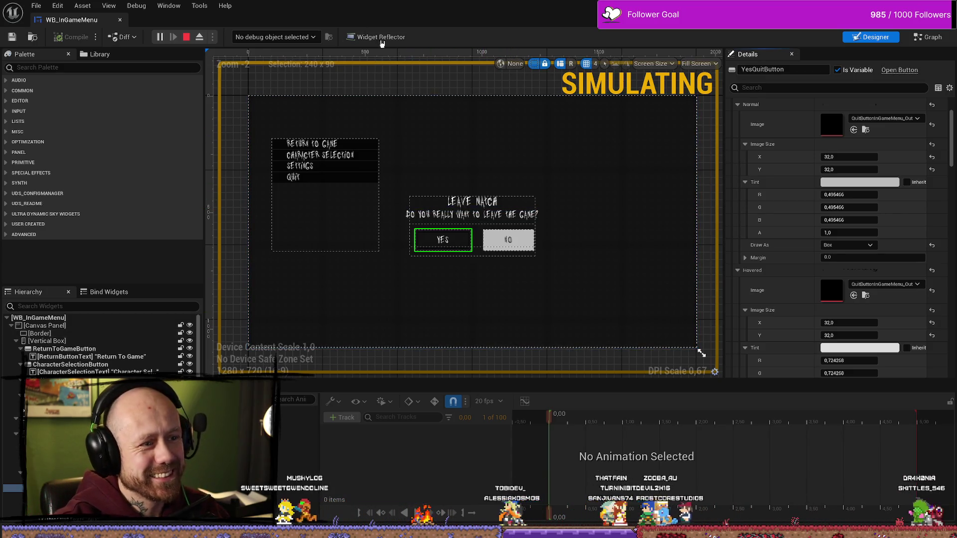
# - Stop the running simulation and look through the Content Drawer
pyautogui.click(188, 38)
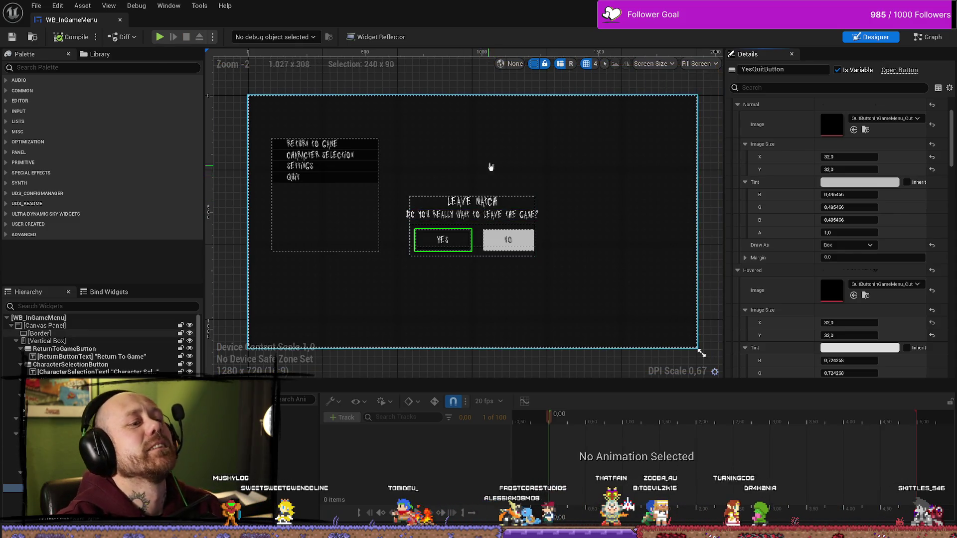
pyautogui.scroll(4, 466, 233)
pyautogui.scroll(-2, 467, 233)
pyautogui.hotkey('ctrl', 'space')
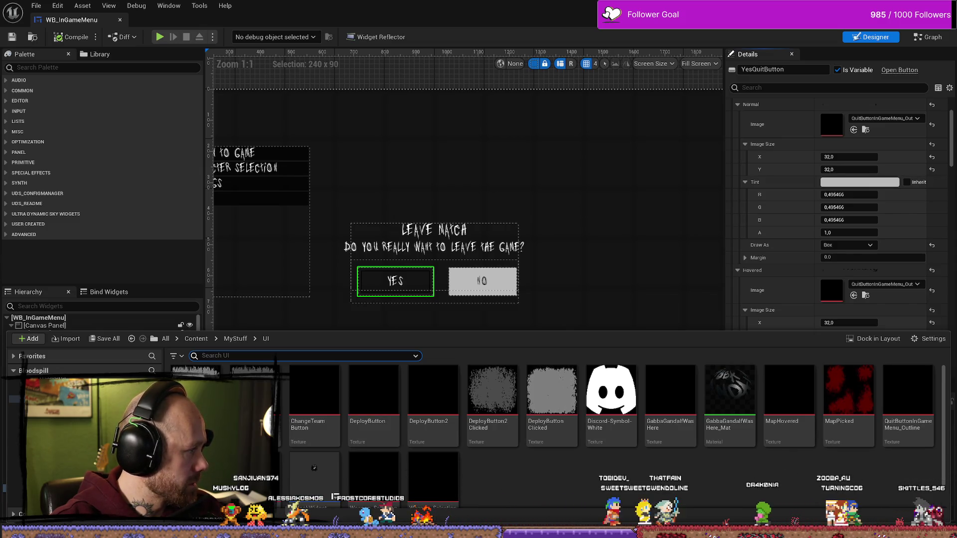
pyautogui.hotkey('ctrl', 'space')
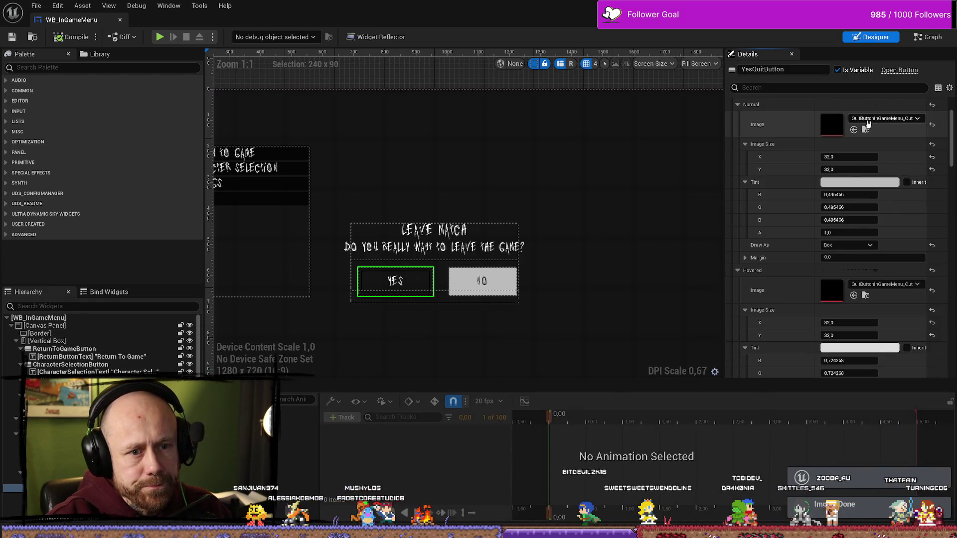
# - Set the Yes button's normal image to QuitButtonInGameMenu_Outline2, reassign its hovered image, and compile
pyautogui.click(885, 122)
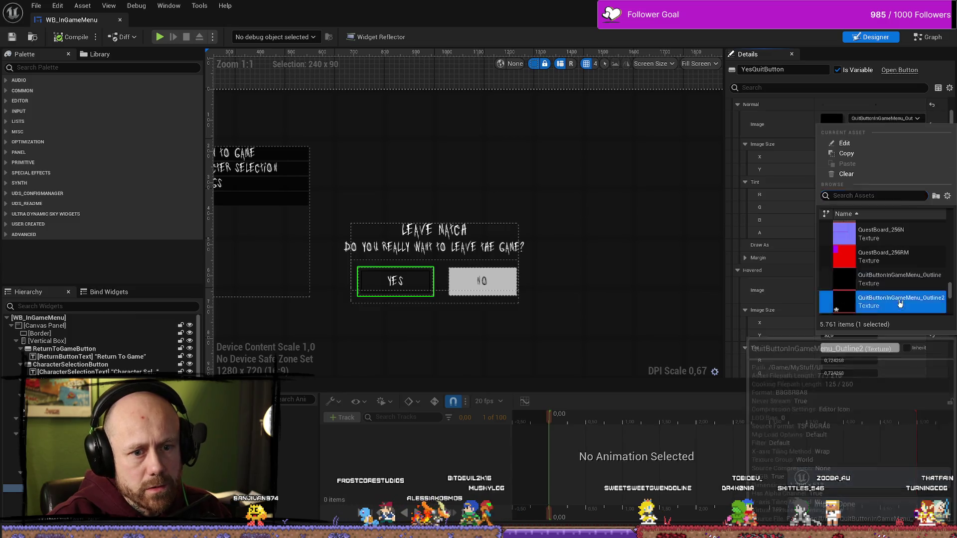
pyautogui.click(882, 299)
pyautogui.click(885, 285)
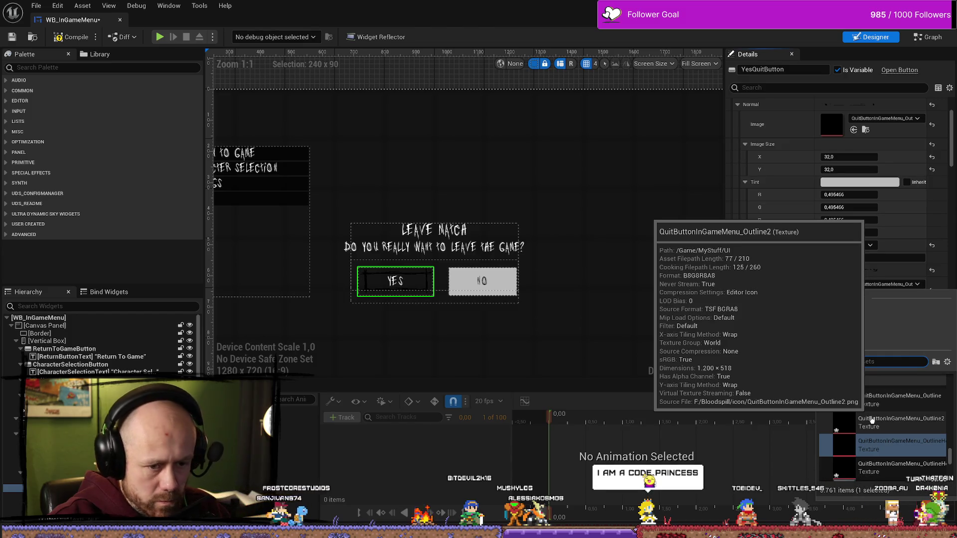
pyautogui.click(877, 399)
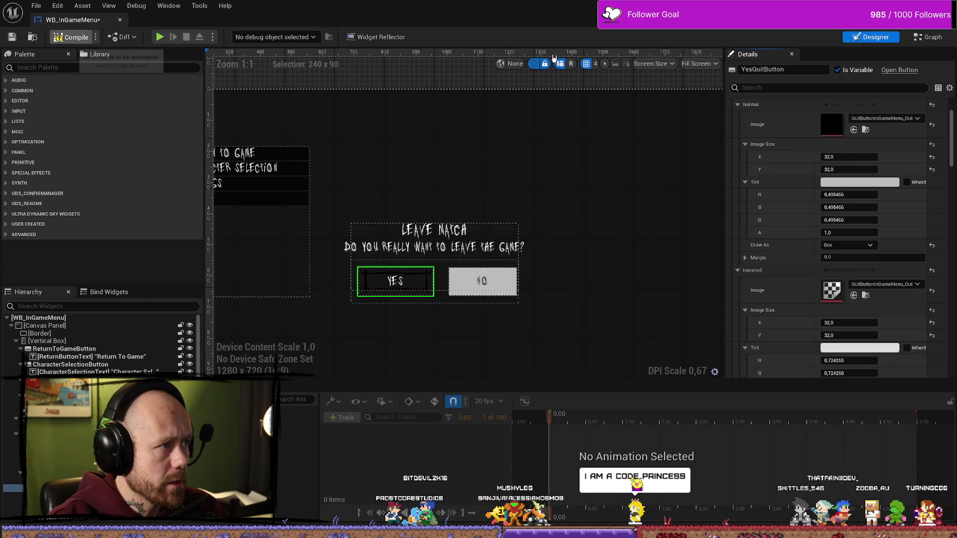
pyautogui.click(71, 37)
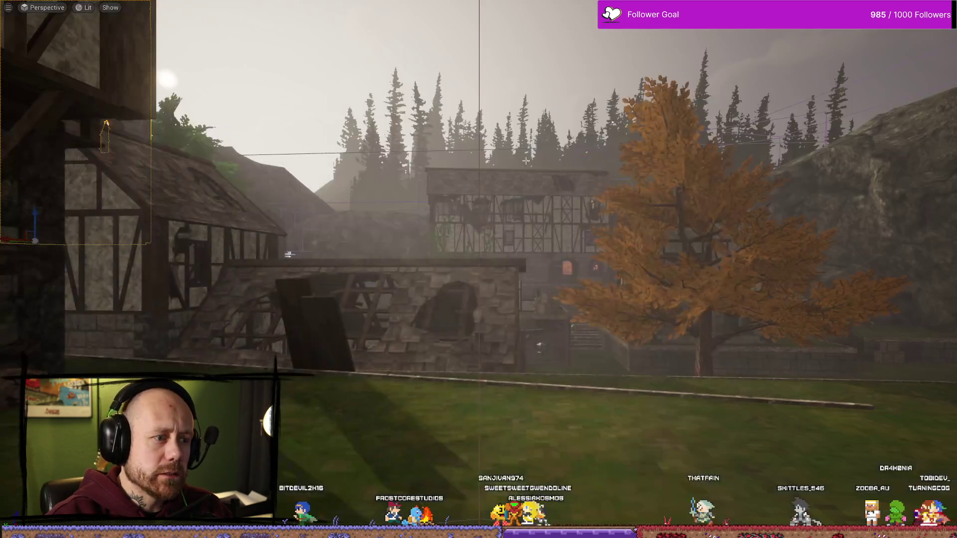
# - Play the game, choose Quit from the pause menu to view the Leave Match dialog, then stop
pyautogui.hotkey('alt', 'p')
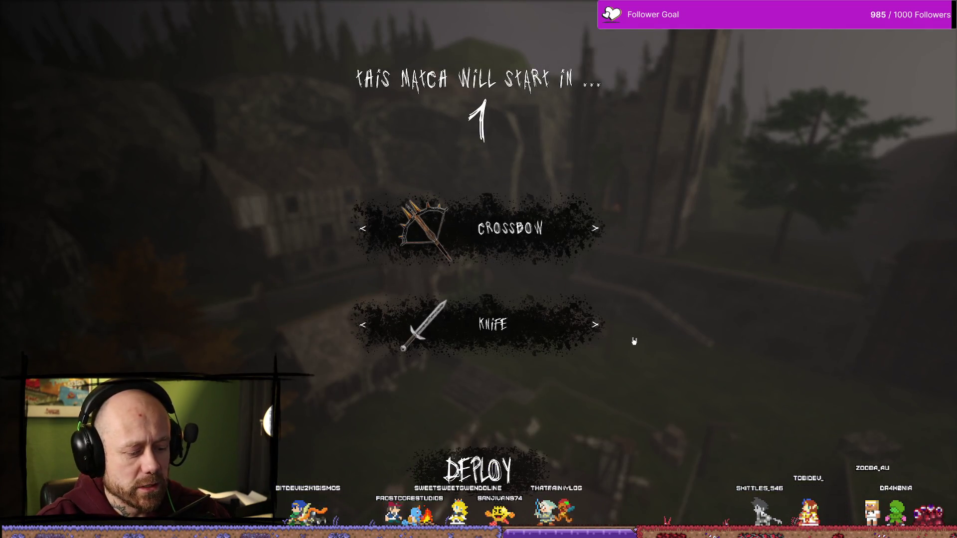
pyautogui.press('Escape')
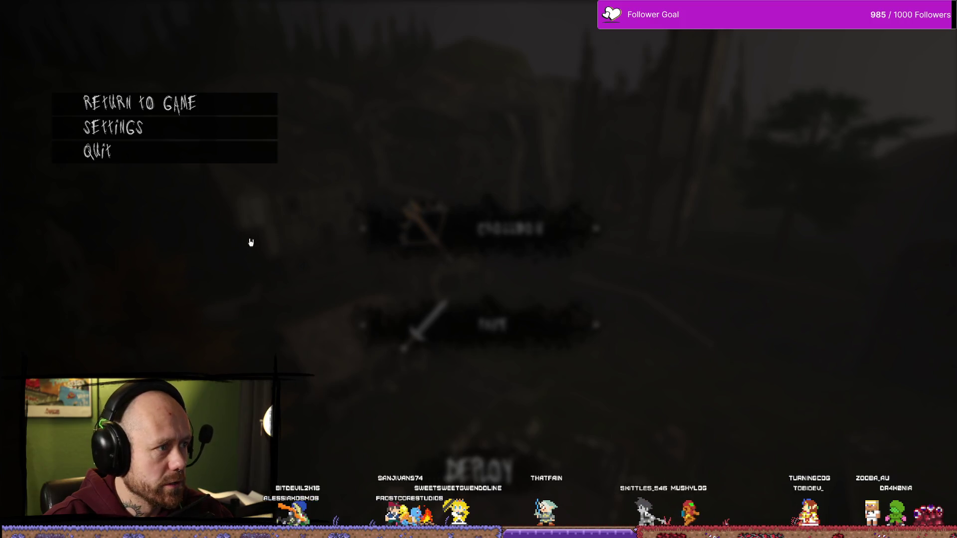
pyautogui.click(170, 156)
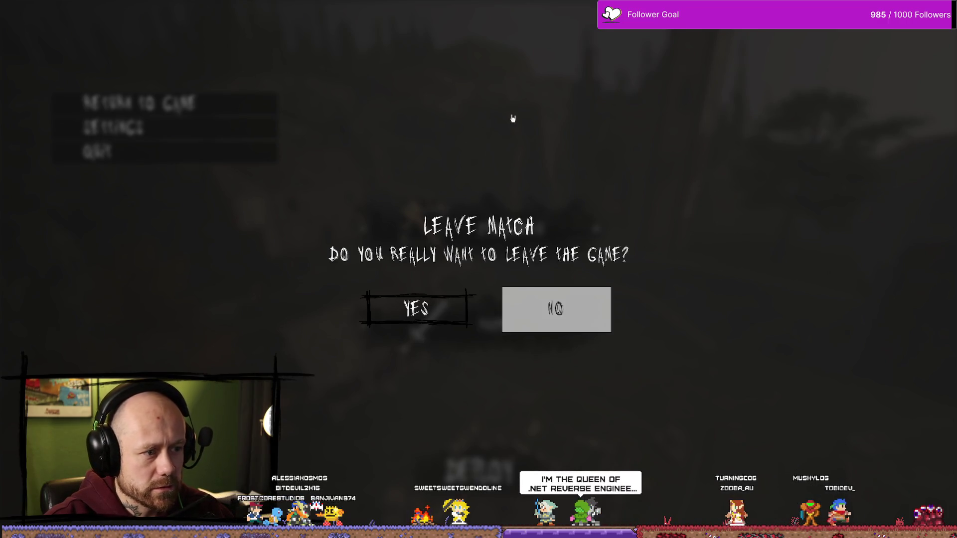
pyautogui.press('Escape')
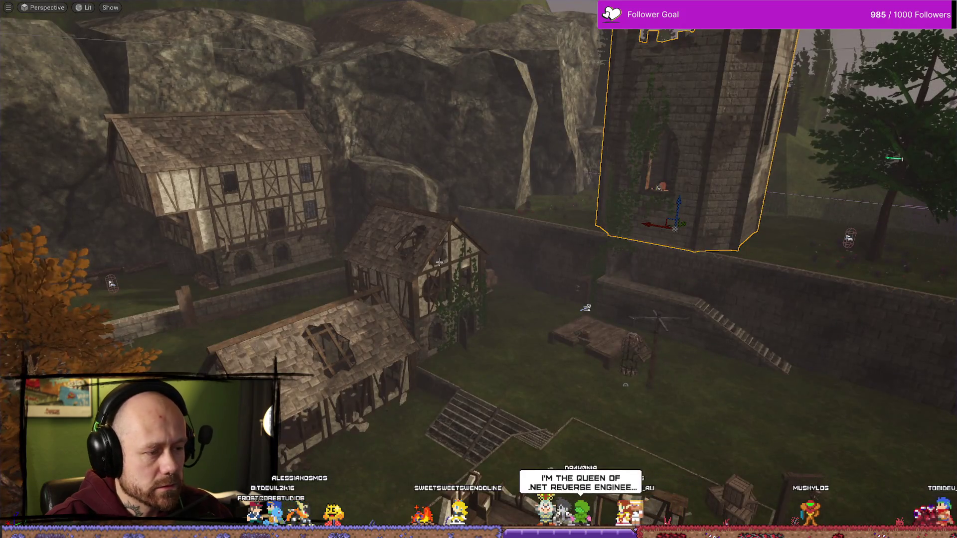
pyautogui.hotkey('ctrl', 'space')
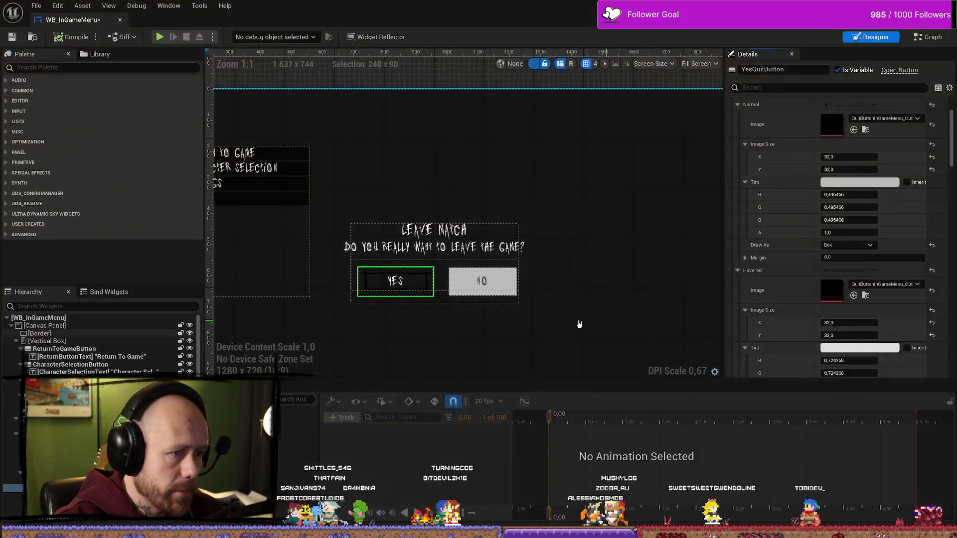
# - Set the Yes button's hovered image to QuitButtonInGameMenu_OutlineHovered
pyautogui.click(890, 287)
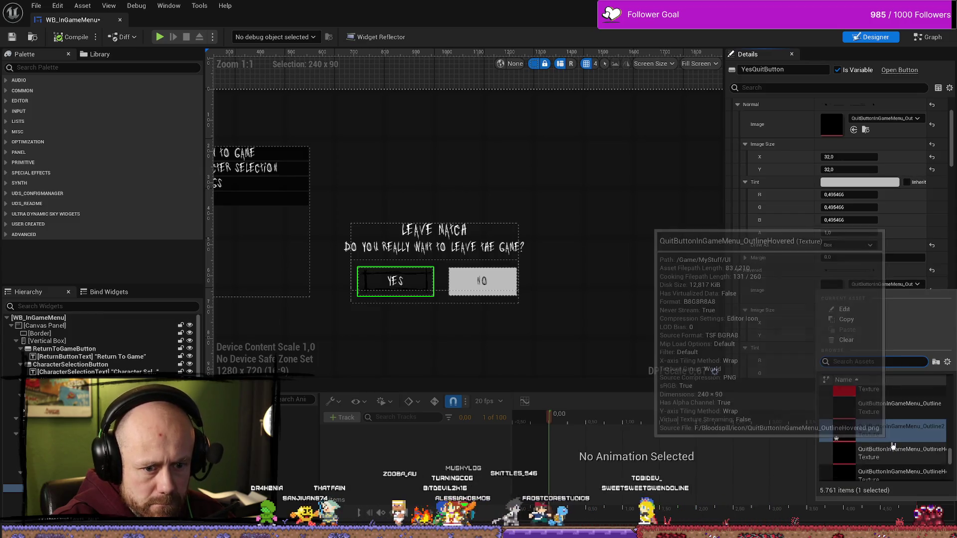
pyautogui.click(893, 452)
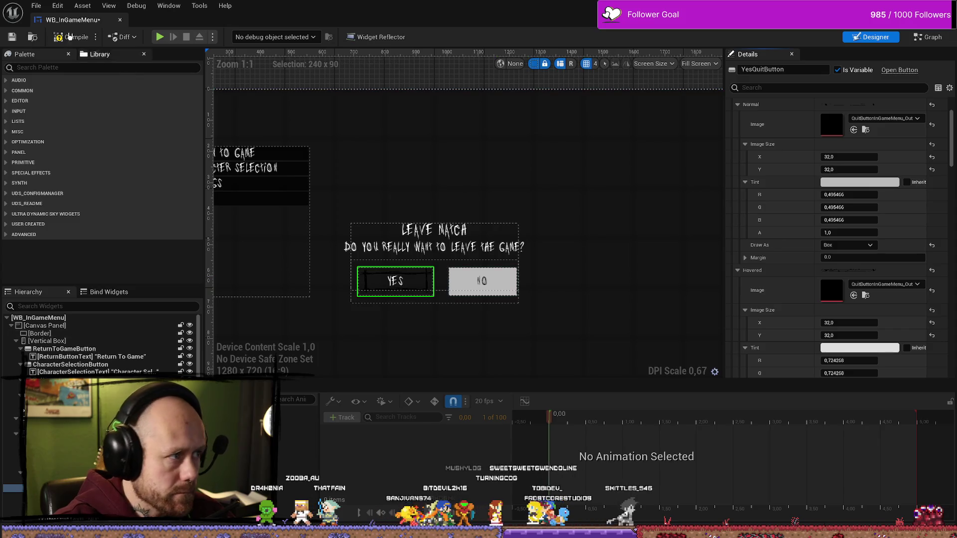
pyautogui.scroll(6, 409, 293)
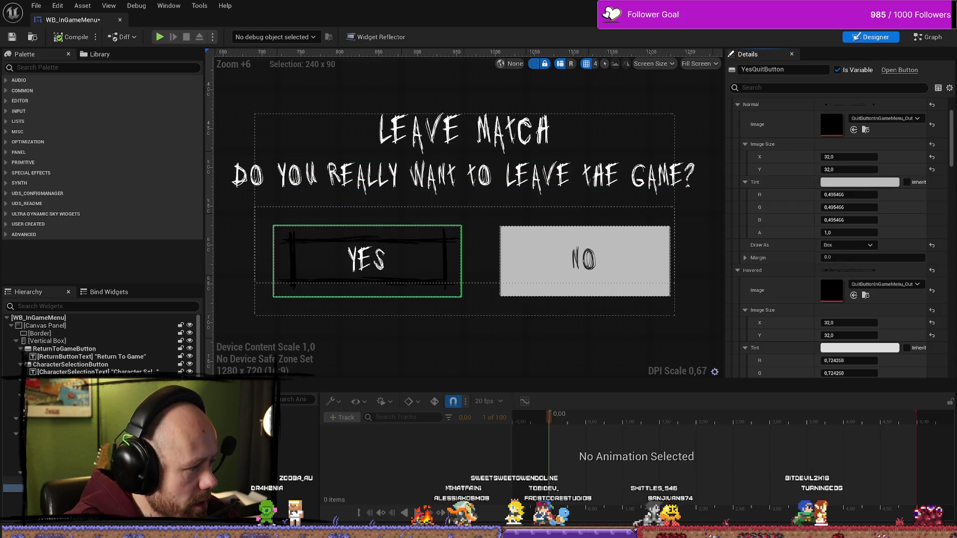
# - Give SizeBox_0 a width override of 260 and height override of 110
pyautogui.click(60, 480)
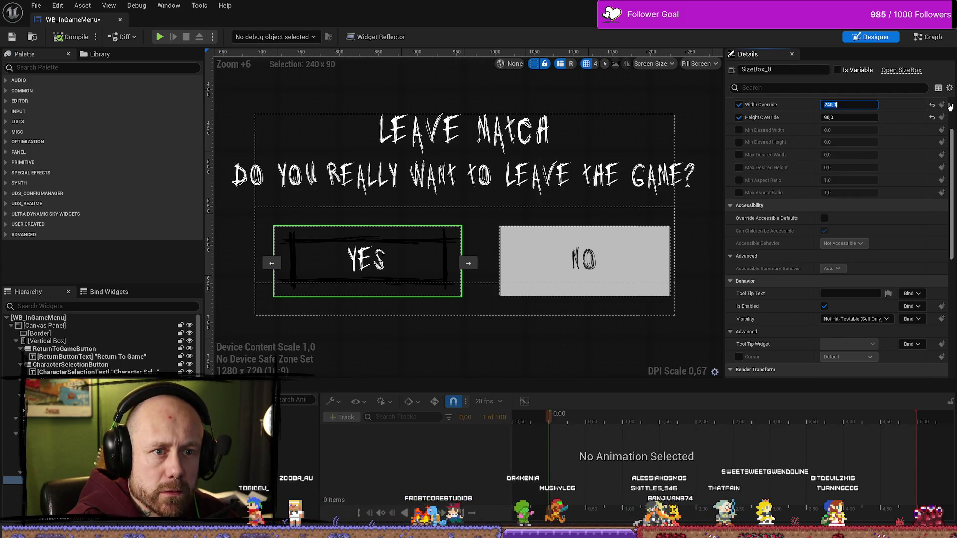
pyautogui.write('260')
pyautogui.press('Return')
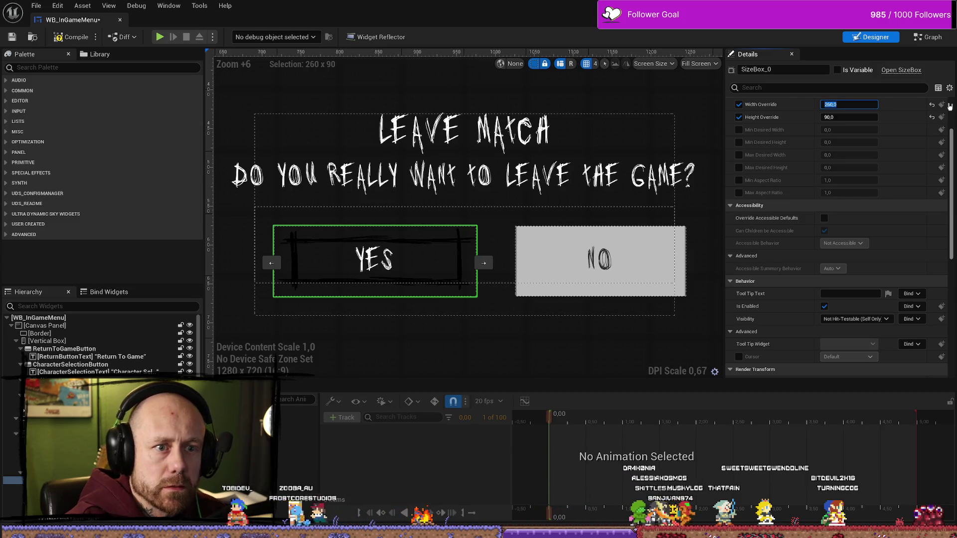
pyautogui.click(850, 118)
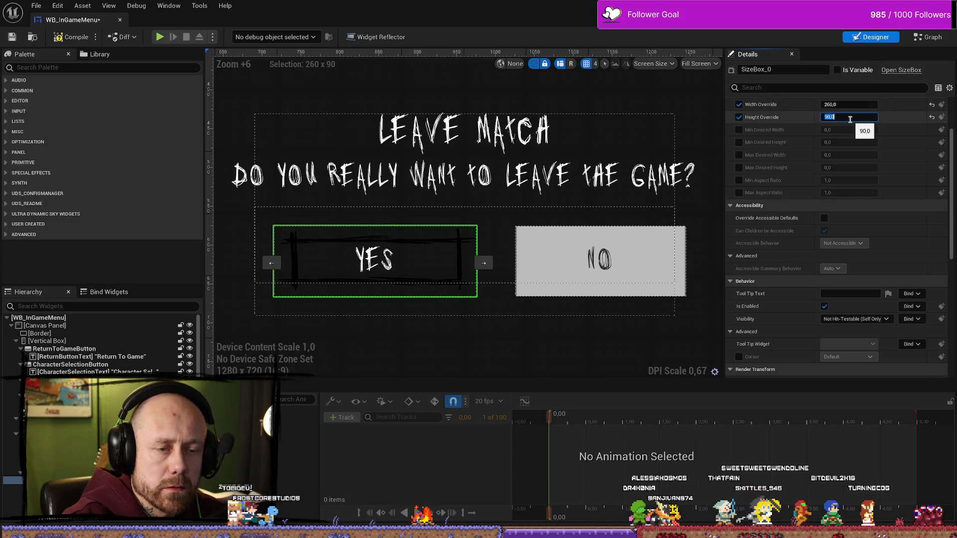
pyautogui.write('110')
pyautogui.press('Return')
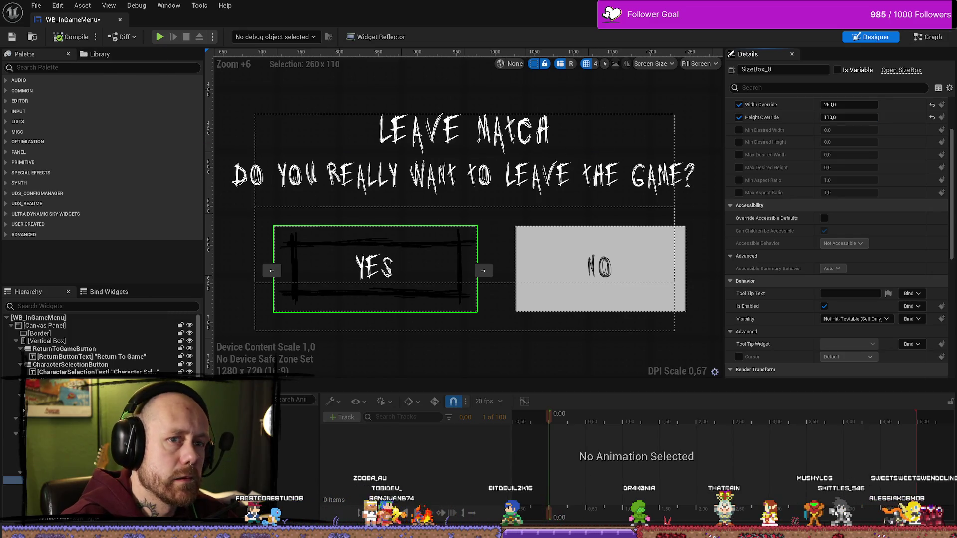
pyautogui.hotkey('alt', 'Tab')
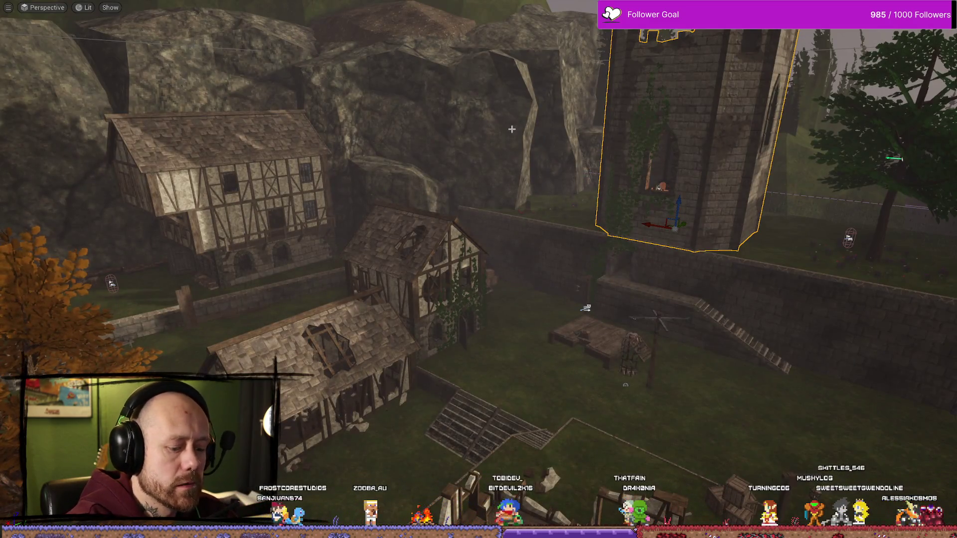
# - Play-test the Leave Match dialog, checking the Yes button's hovered frame and confirming leaving
pyautogui.hotkey('alt', 'p')
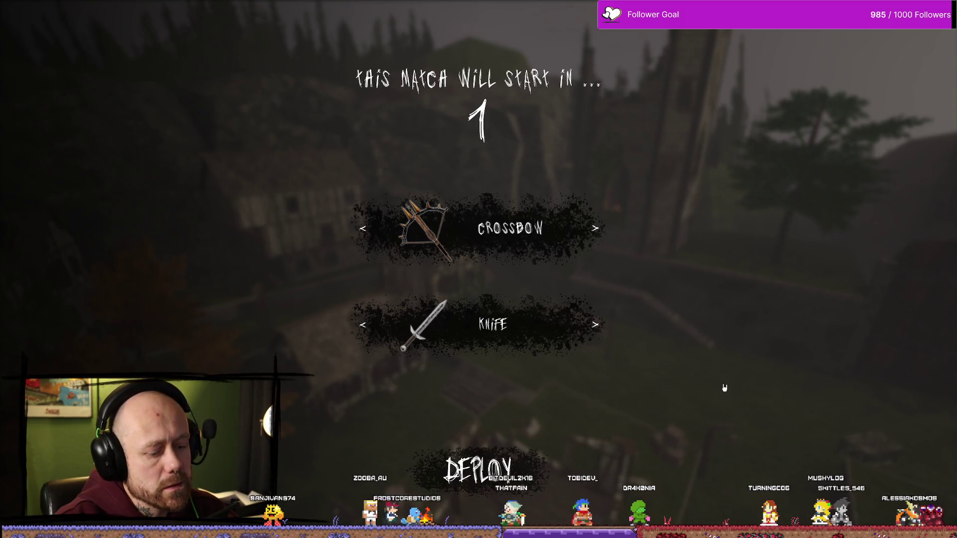
pyautogui.press('Escape')
pyautogui.click(149, 151)
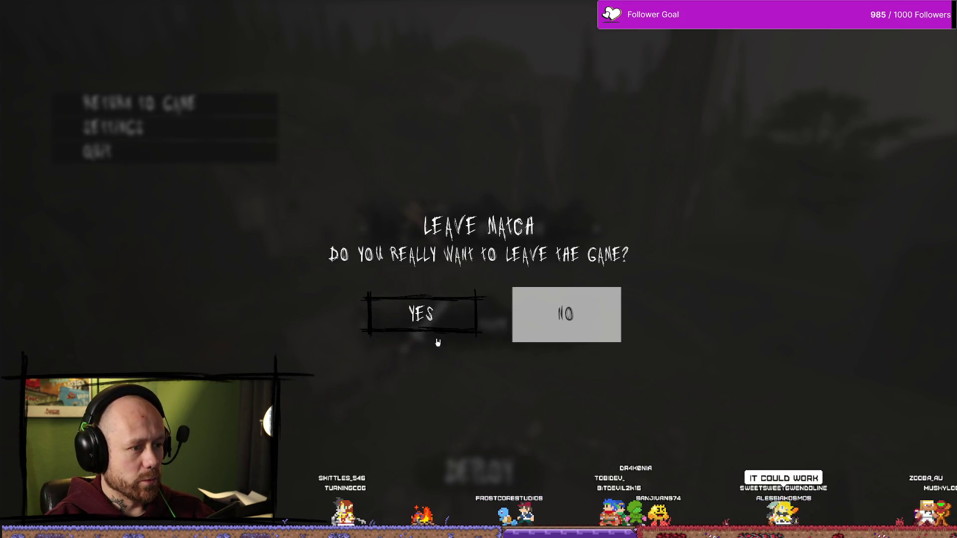
pyautogui.click(446, 316)
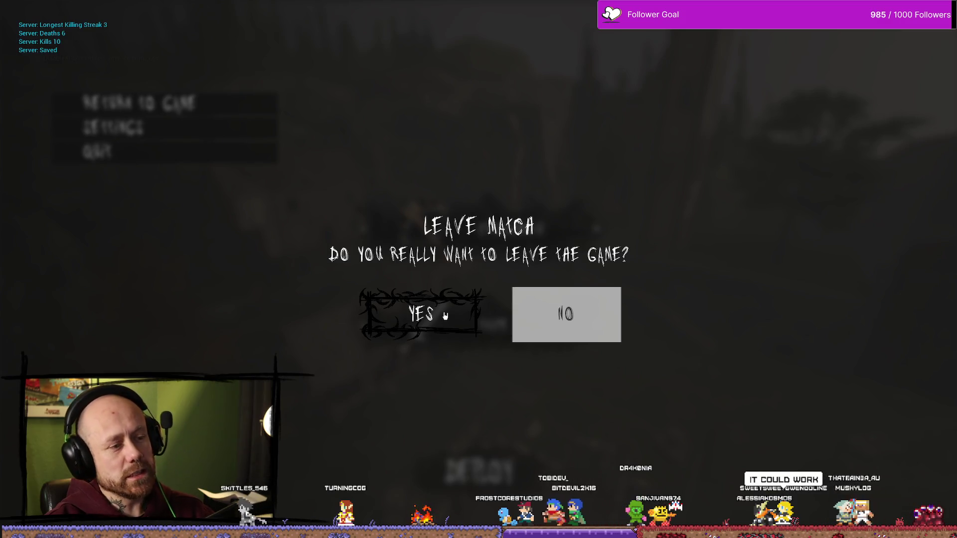
pyautogui.click(445, 316)
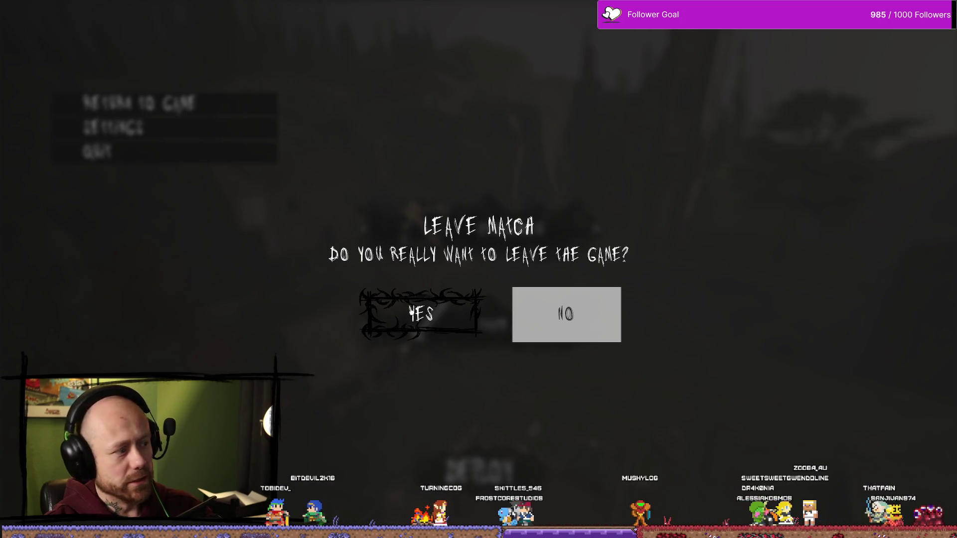
pyautogui.click(411, 313)
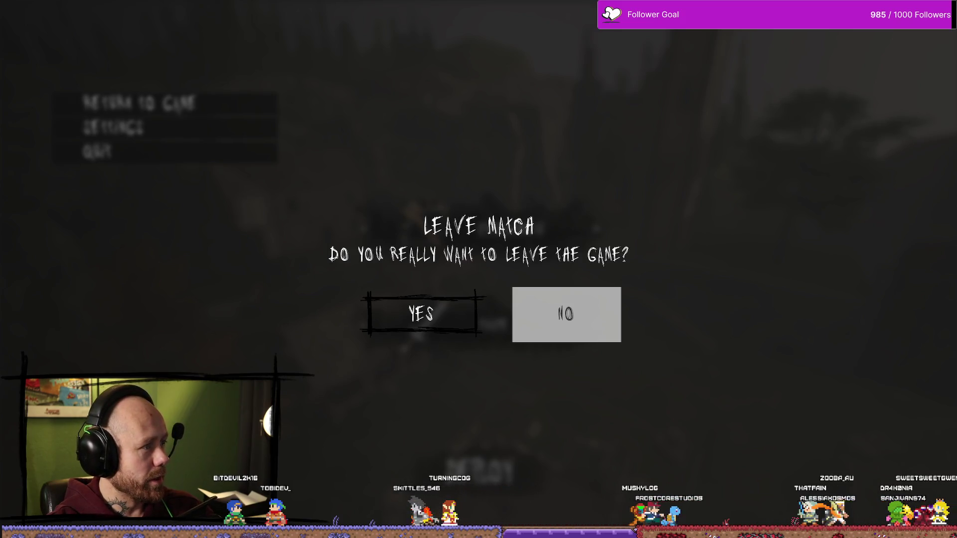
pyautogui.hotkey('alt', 'Tab')
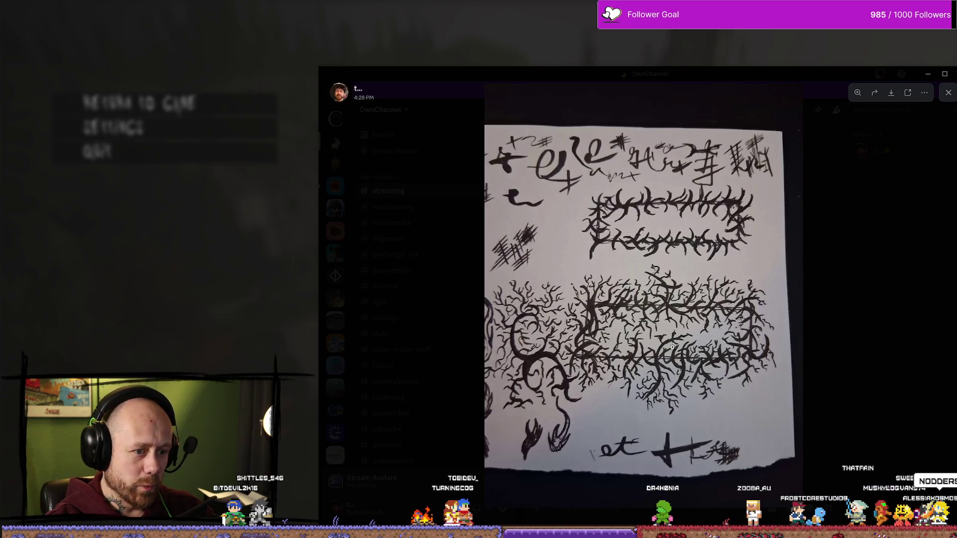
# - Move the ink sketch photo aside, close it, and go back to Affinity Photo
pyautogui.moveTo(826, 80); pyautogui.dragTo(655, 70)
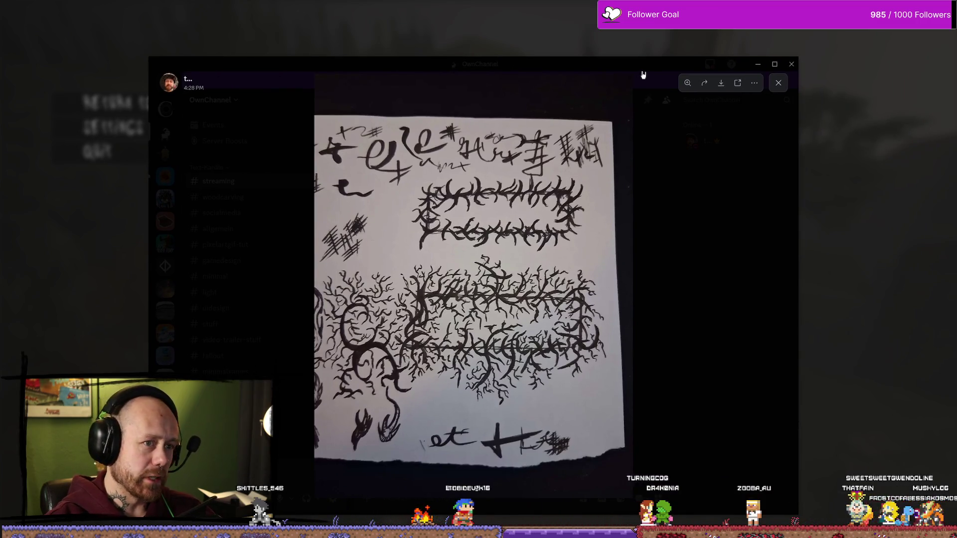
pyautogui.hotkey('alt', 'Tab')
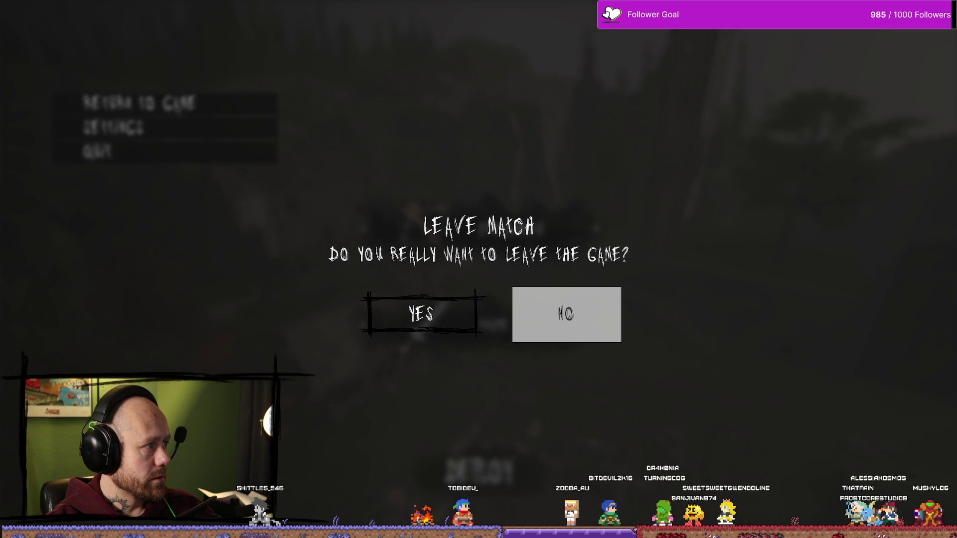
pyautogui.hotkey('alt', 'Tab')
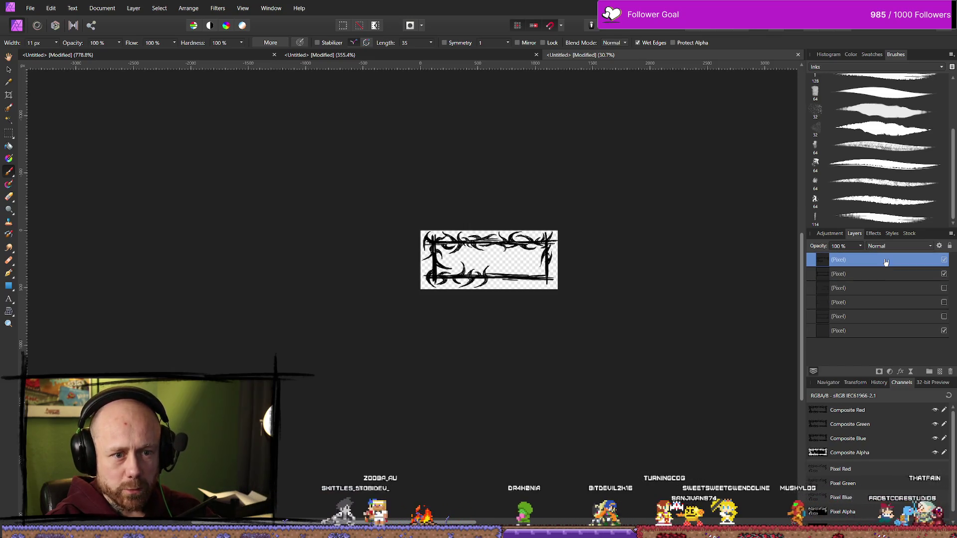
# - Hide the second layer's thick border strokes and add an Invert adjustment
pyautogui.click(944, 274)
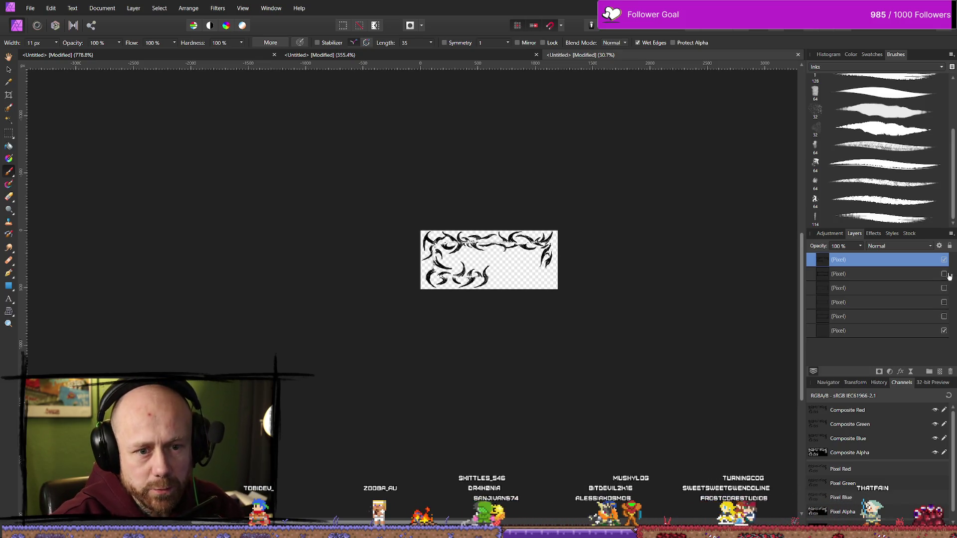
pyautogui.click(944, 274)
pyautogui.click(944, 274)
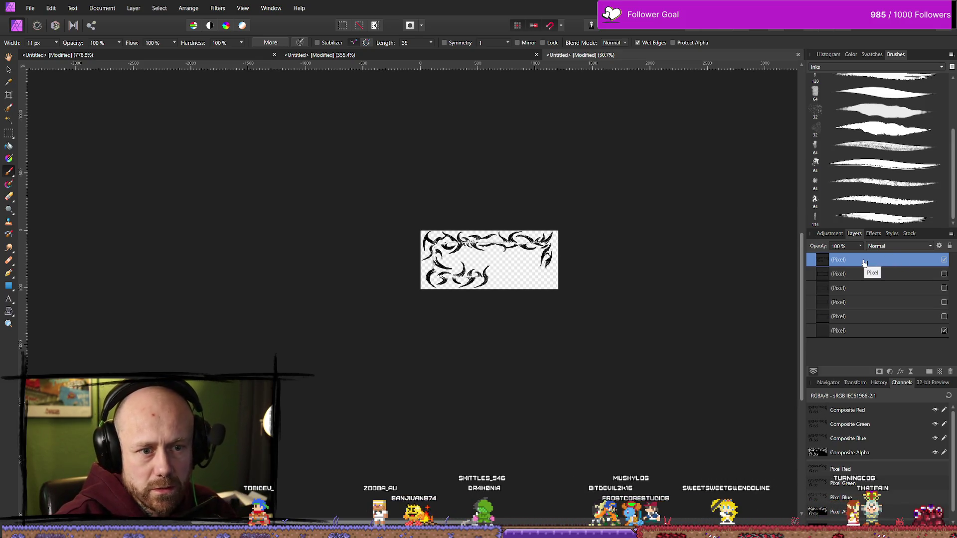
pyautogui.click(875, 234)
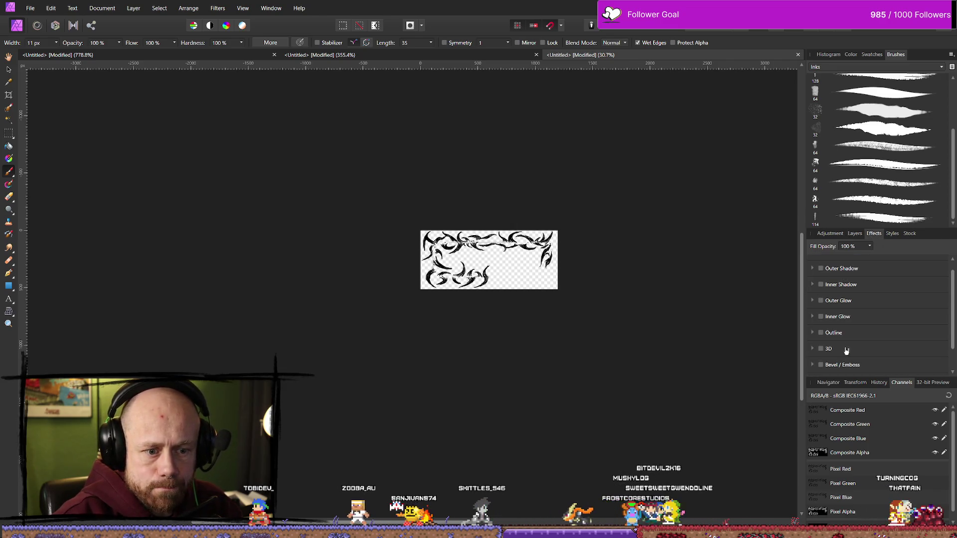
pyautogui.click(848, 235)
pyautogui.click(830, 235)
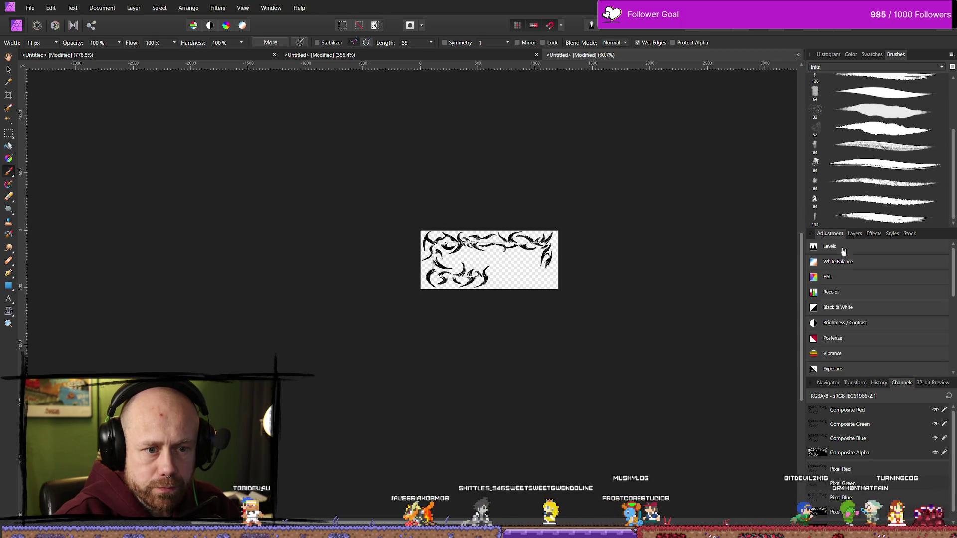
pyautogui.scroll(-3, 858, 334)
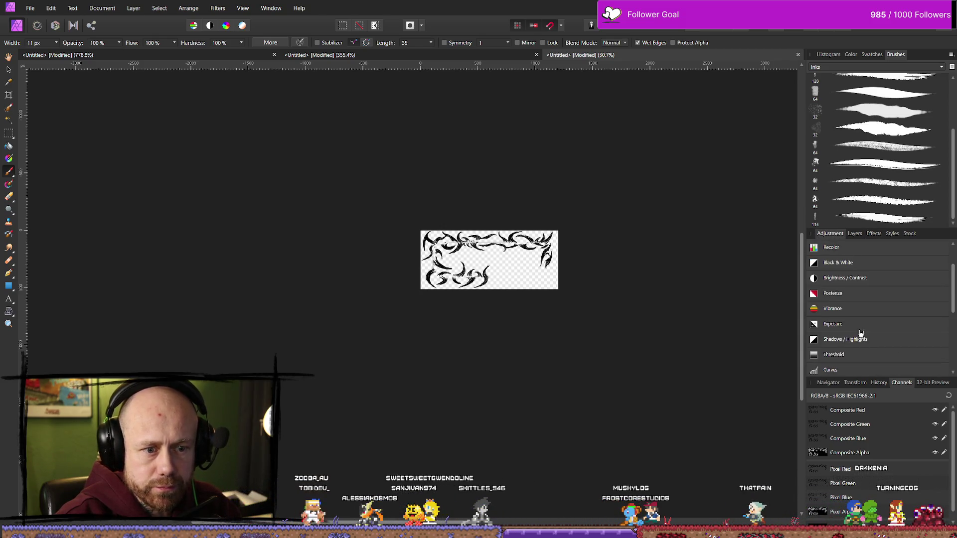
pyautogui.scroll(3, 868, 334)
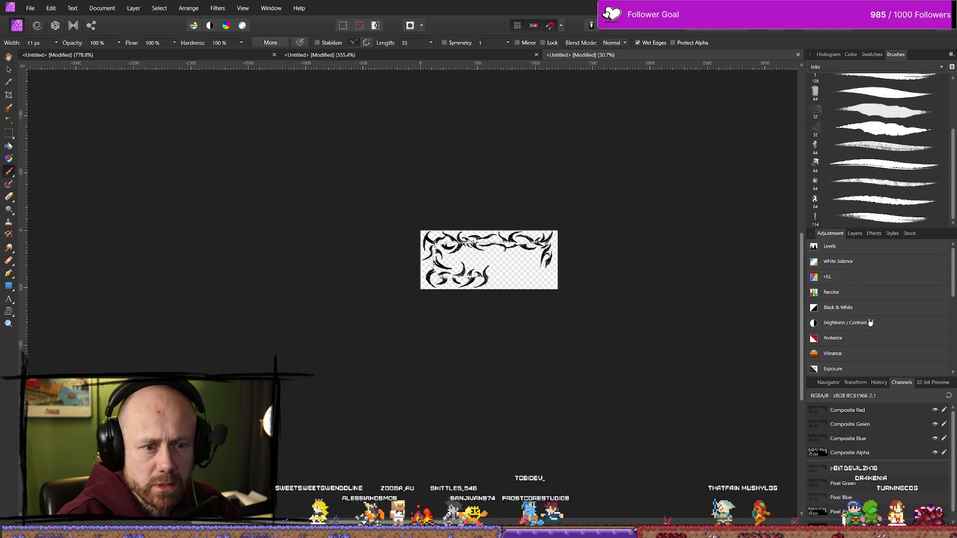
pyautogui.scroll(2, 865, 322)
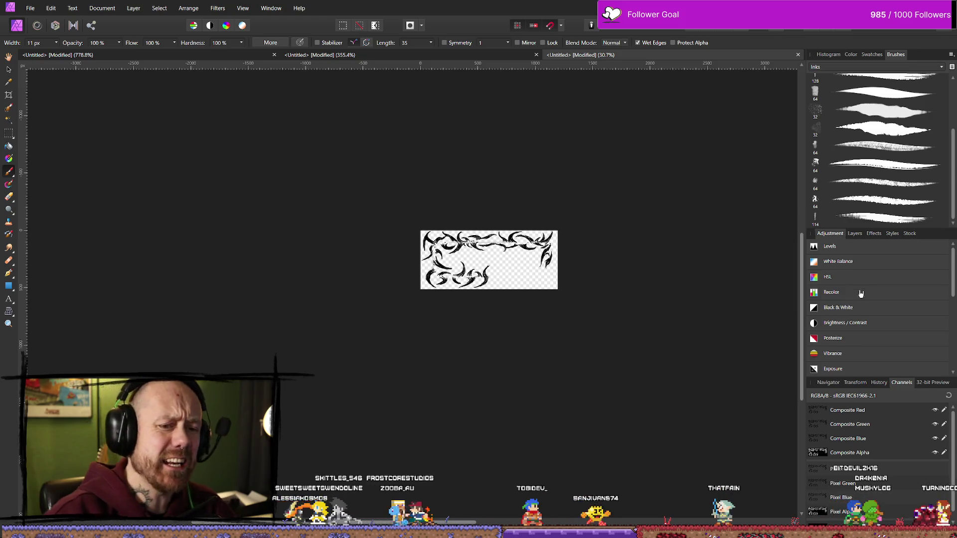
pyautogui.scroll(-2, 865, 319)
pyautogui.scroll(-1, 876, 330)
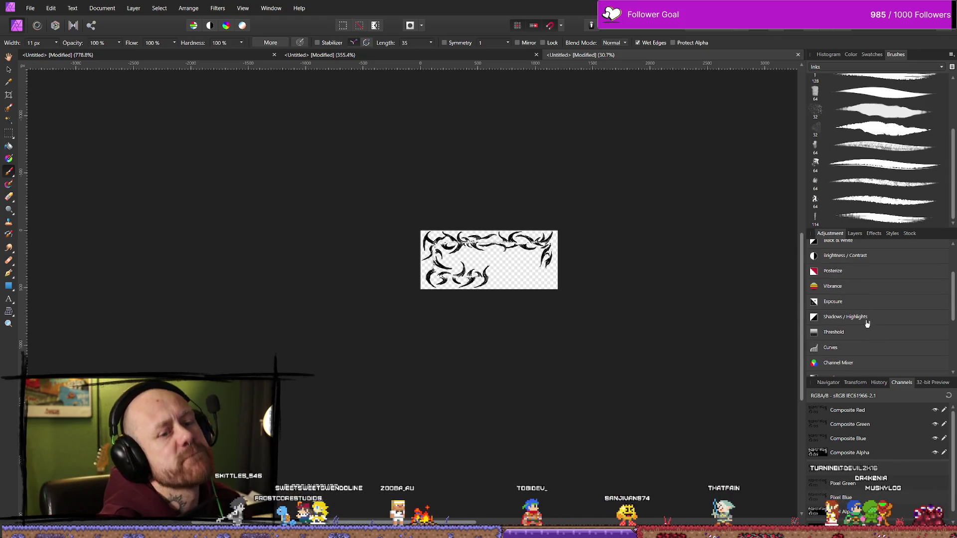
pyautogui.scroll(-4, 867, 326)
pyautogui.scroll(-1, 863, 334)
pyautogui.click(848, 316)
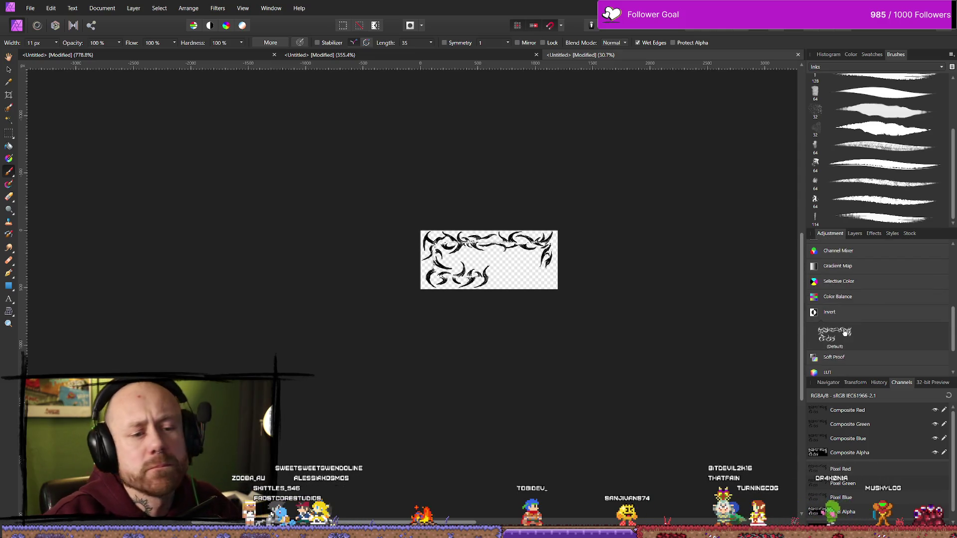
pyautogui.click(846, 332)
# - Clip the Invert to the thorny frame layer, show the plain black frame, and open Export settings
pyautogui.click(855, 234)
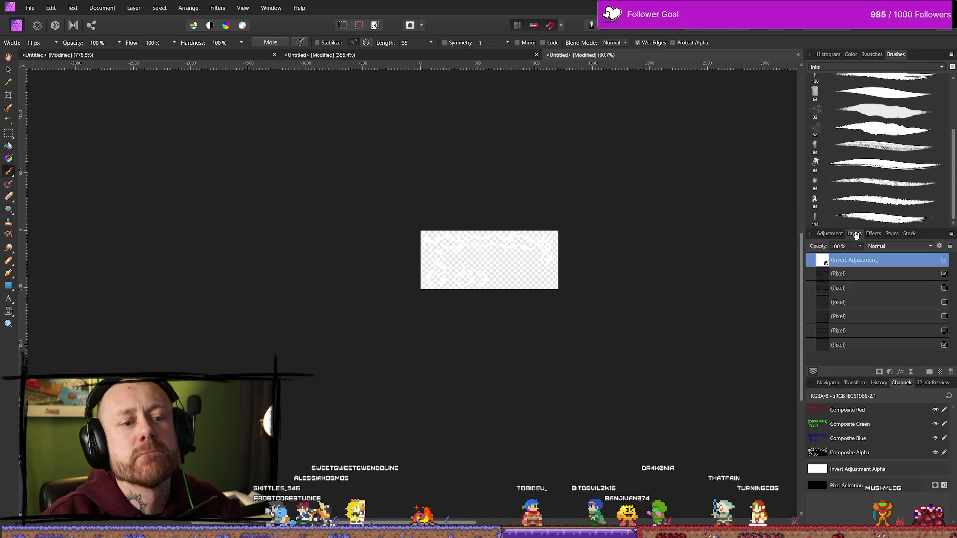
pyautogui.click(944, 288)
pyautogui.click(944, 288)
pyautogui.moveTo(850, 274); pyautogui.dragTo(859, 274)
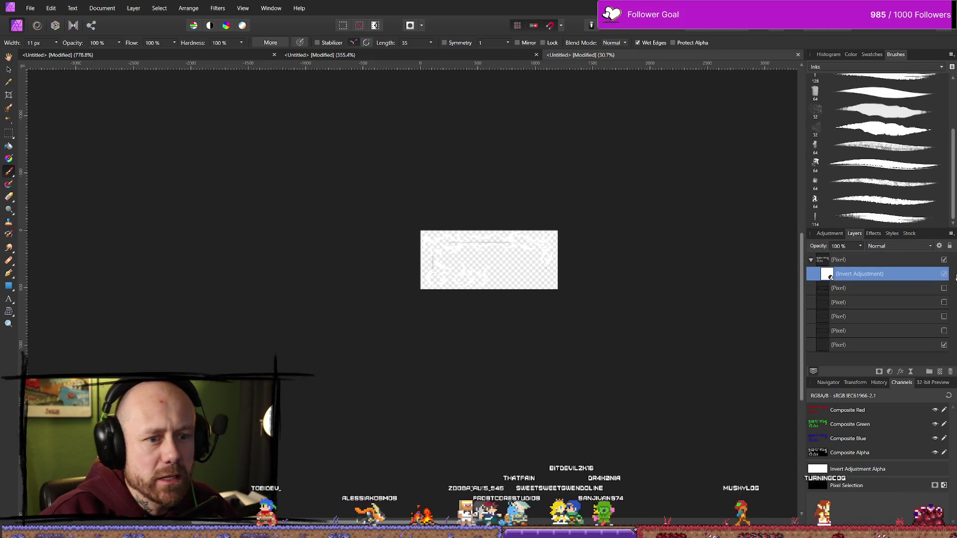
pyautogui.click(944, 289)
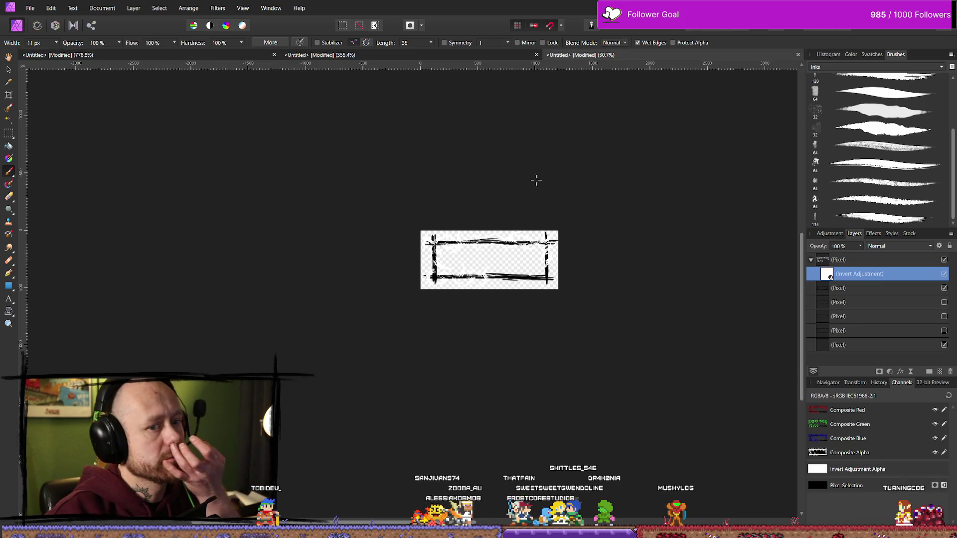
pyautogui.click(32, 11)
pyautogui.click(26, 231)
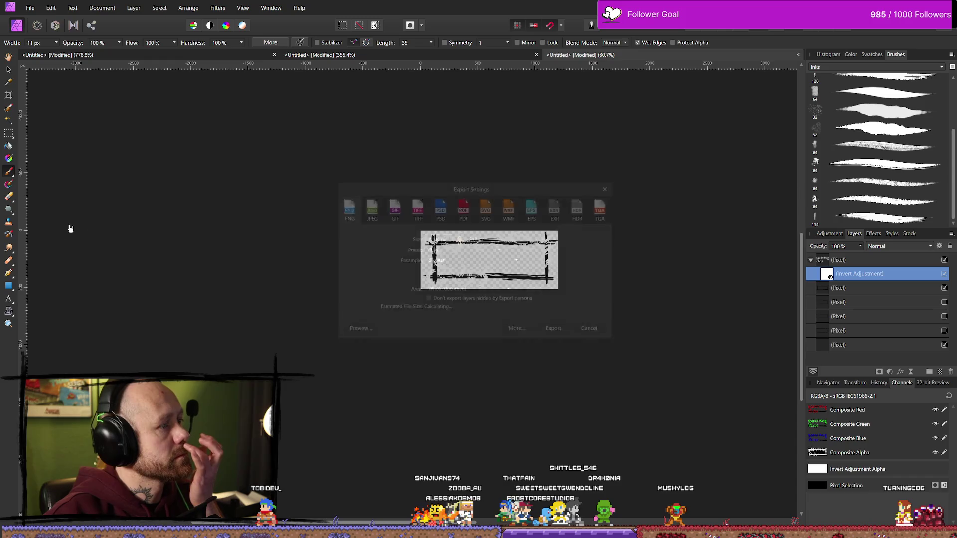
# - Export the PNG over QuitButtonInGameMenu_OutlineHovered2.png, confirming the replacement
pyautogui.click(557, 331)
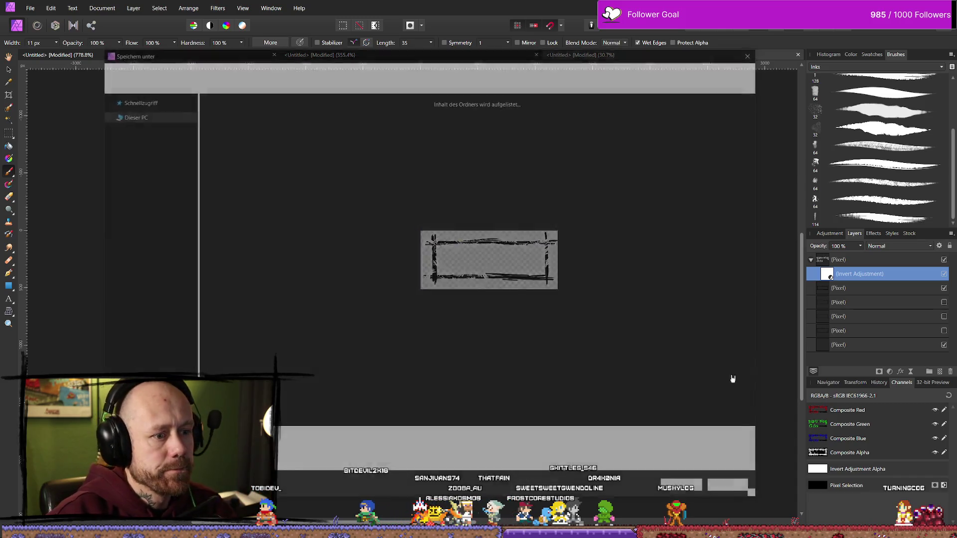
pyautogui.click(633, 200)
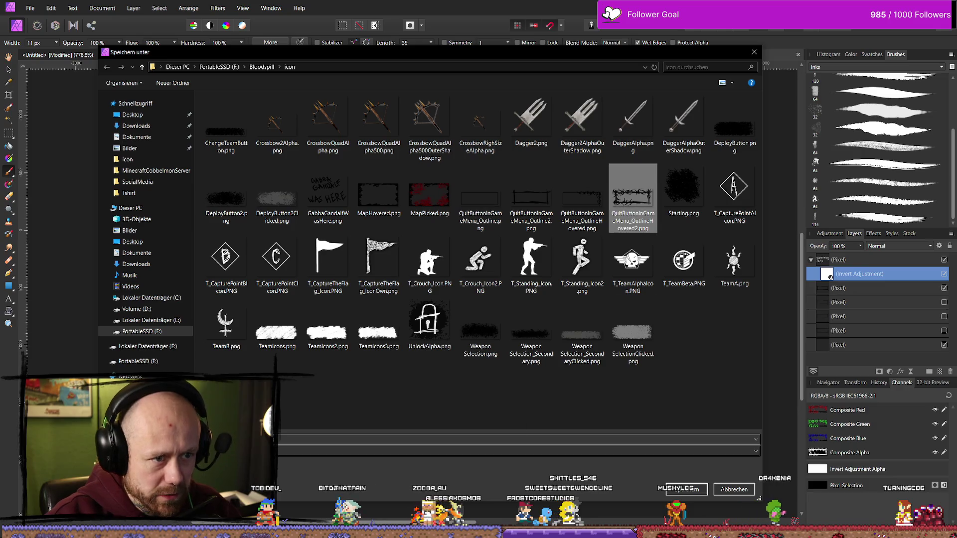
pyautogui.click(681, 489)
pyautogui.click(521, 311)
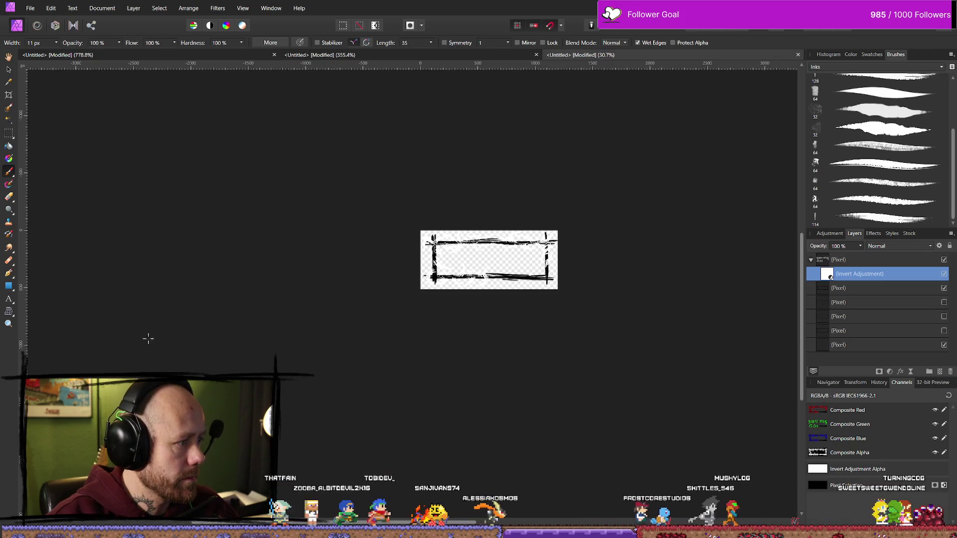
# - Stop the running play session and return to the full editor layout
pyautogui.hotkey('alt', 'Tab')
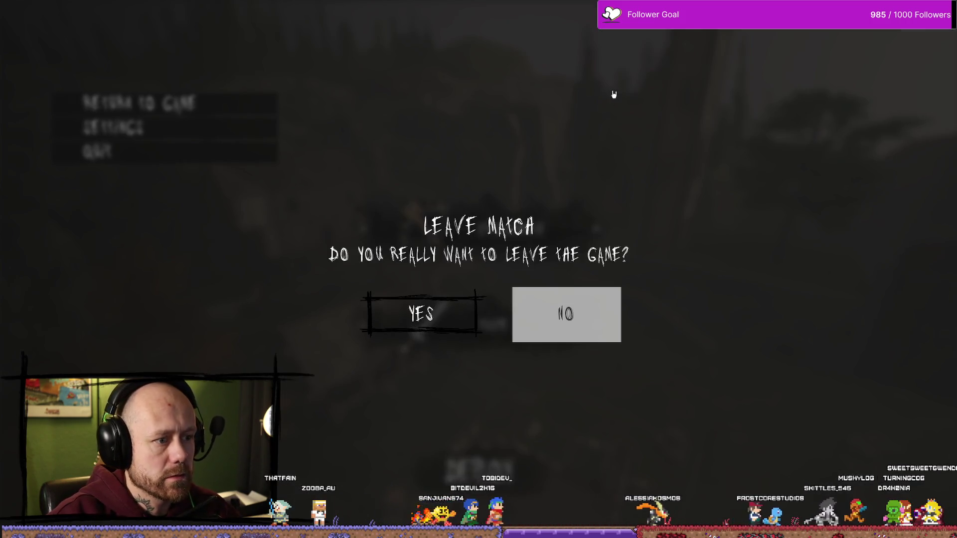
pyautogui.press('Escape')
pyautogui.press('F11')
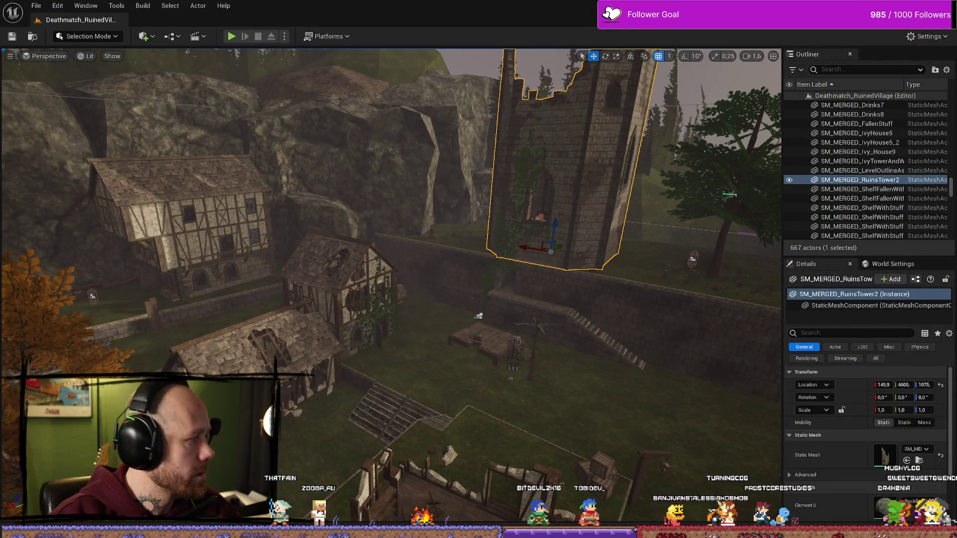
# - Reimport the updated hover frame PNG into MyStuff/UI, save all assets, and start playing
pyautogui.scroll(2, 453, 287)
pyautogui.hotkey('ctrl', 'space')
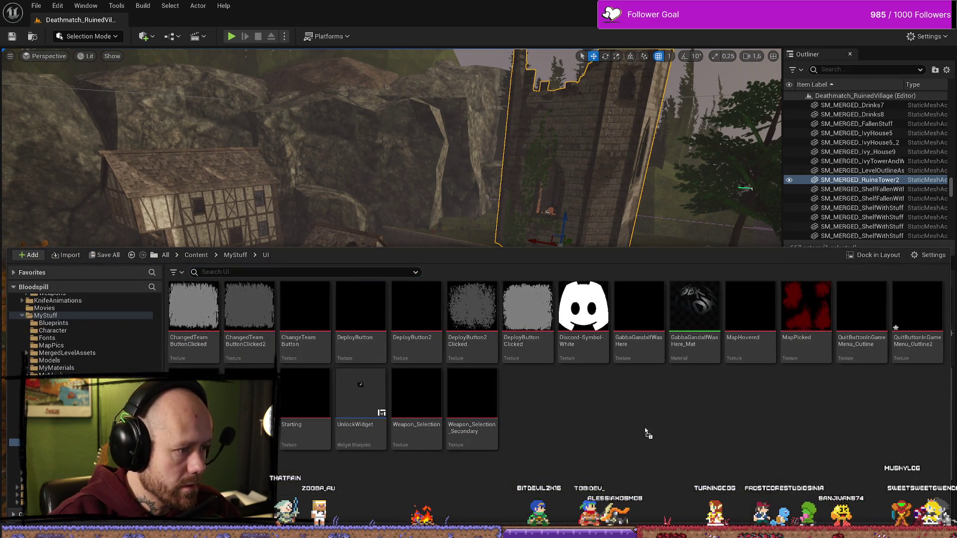
pyautogui.moveTo(618, 422); pyautogui.dragTo(619, 421)
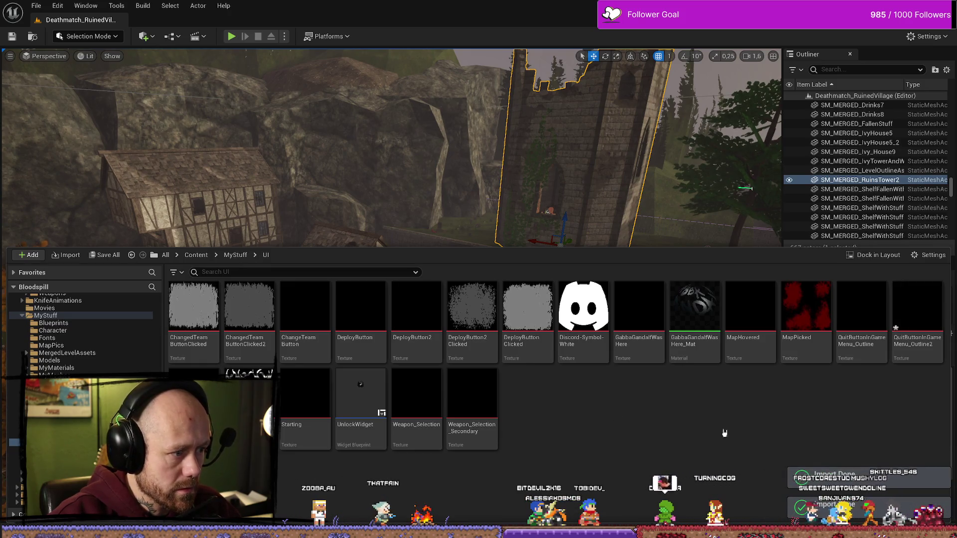
pyautogui.click(28, 36)
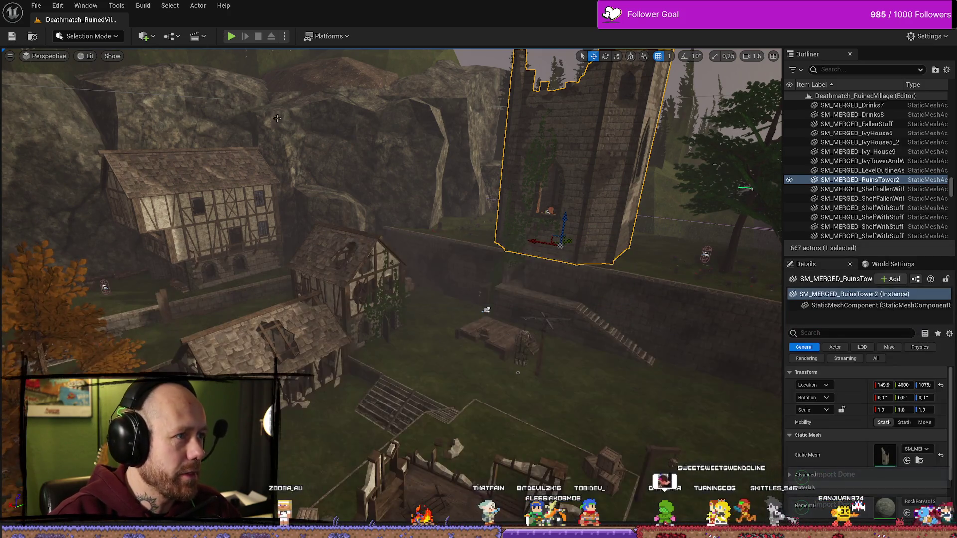
pyautogui.click(232, 37)
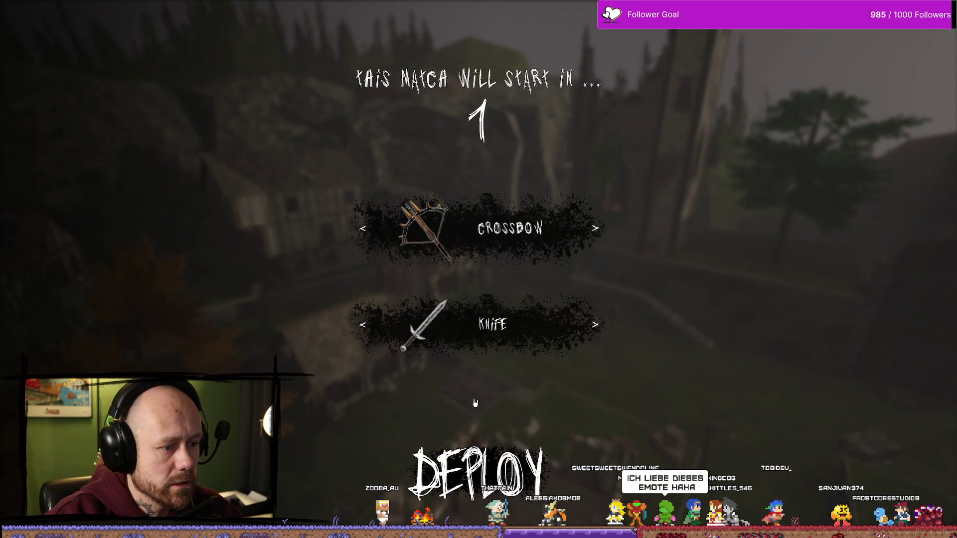
# - From the pause menu, bring up Leave Match, check the thorny hover frame on Yes, and exit to the editor
pyautogui.press('Escape')
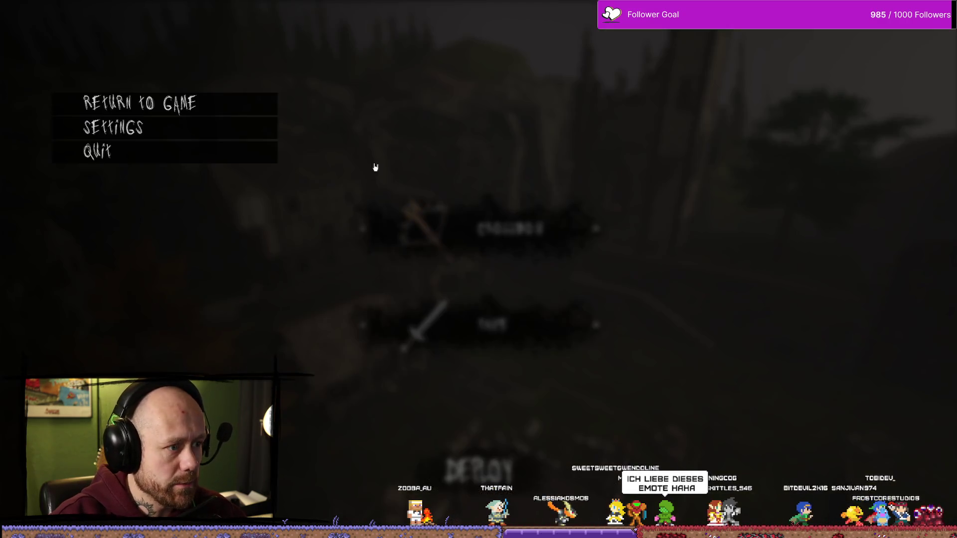
pyautogui.click(124, 151)
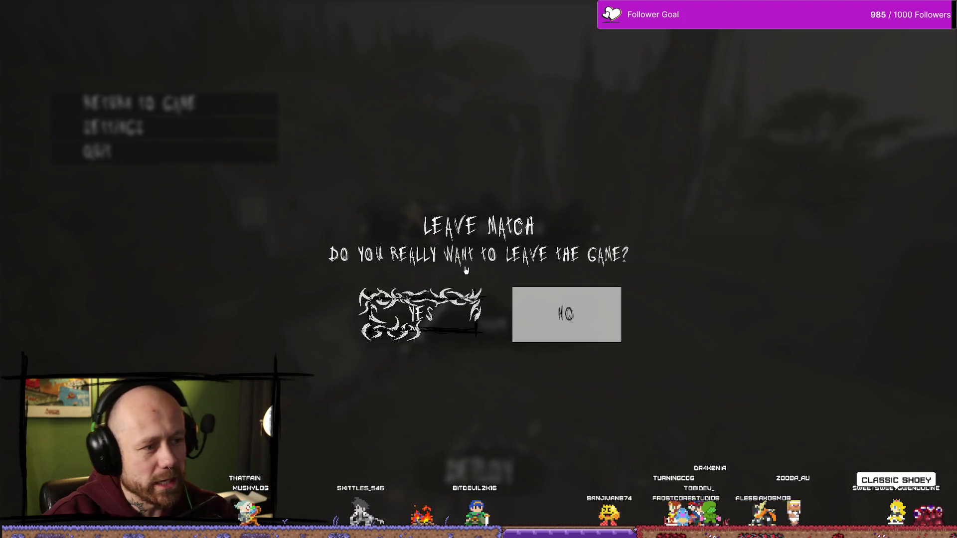
pyautogui.click(457, 302)
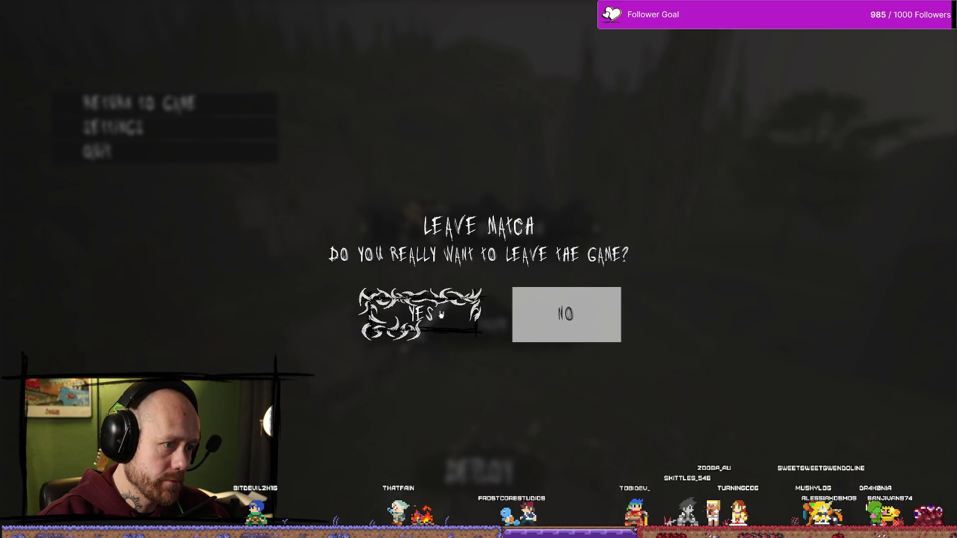
pyautogui.click(440, 353)
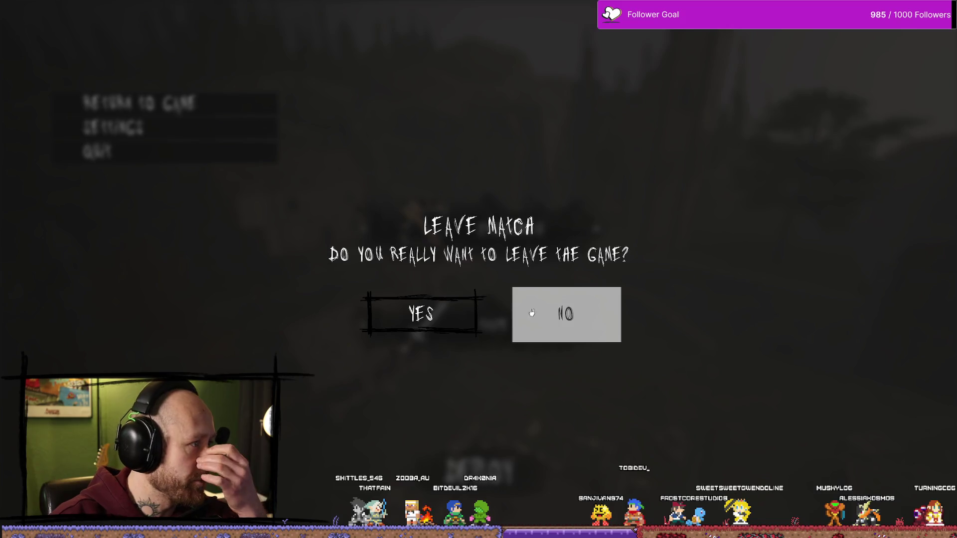
pyautogui.click(421, 314)
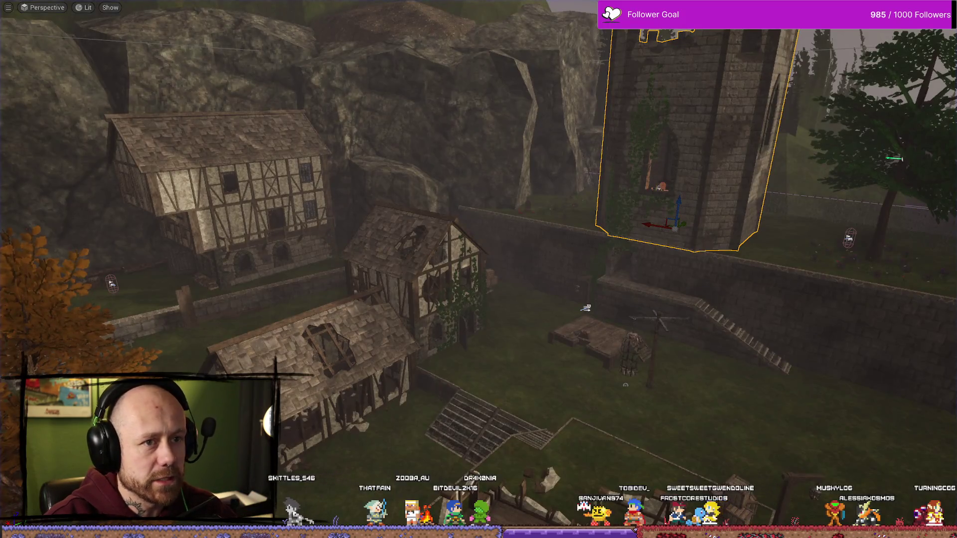
pyautogui.press('F11')
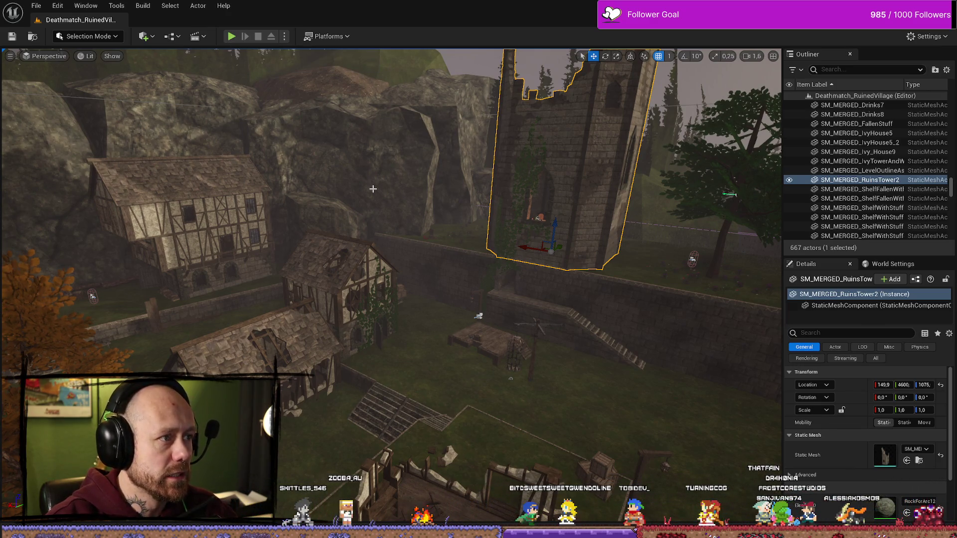
pyautogui.click(232, 38)
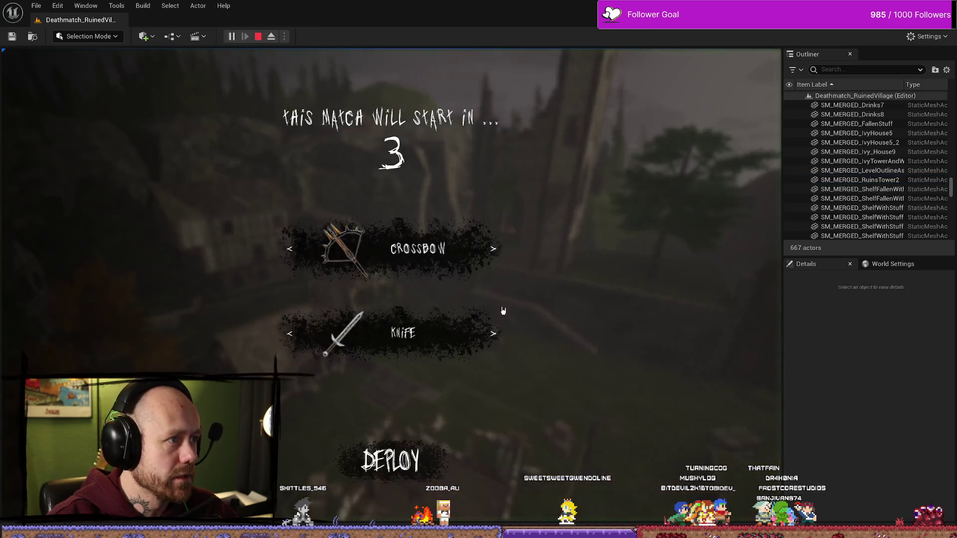
pyautogui.click(490, 335)
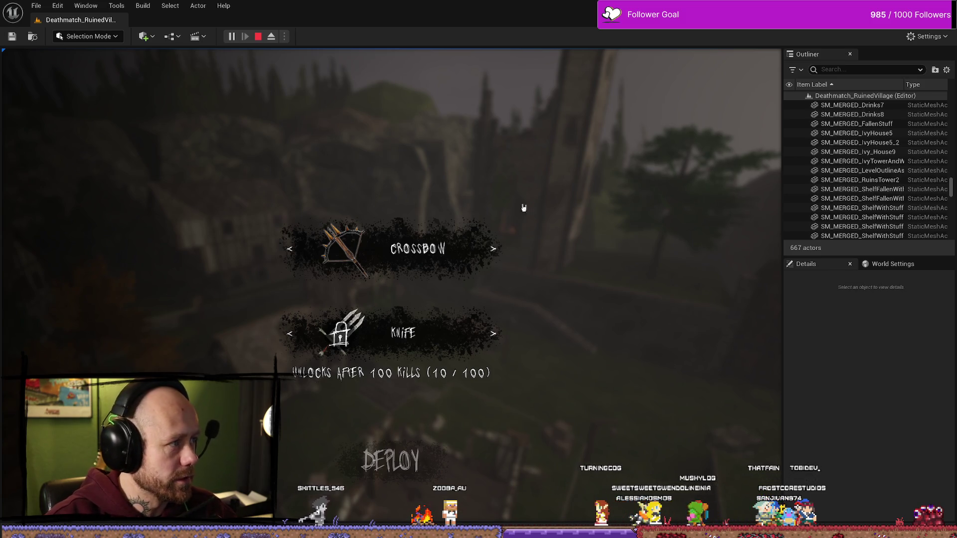
pyautogui.click(258, 36)
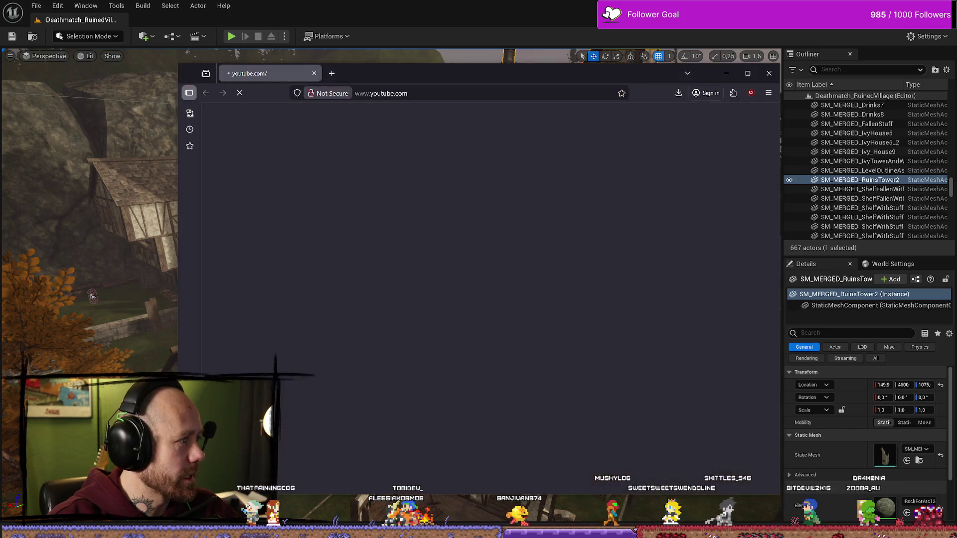
# - Clear the browser's address bar, close the browser window, and open the MyStuff/UI content folder
pyautogui.click(412, 94)
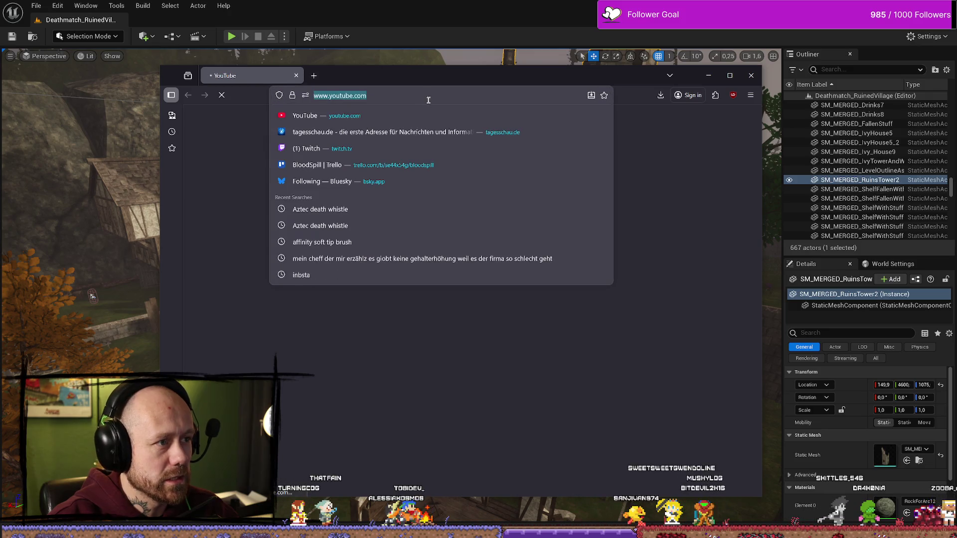
pyautogui.press('BackSpace')
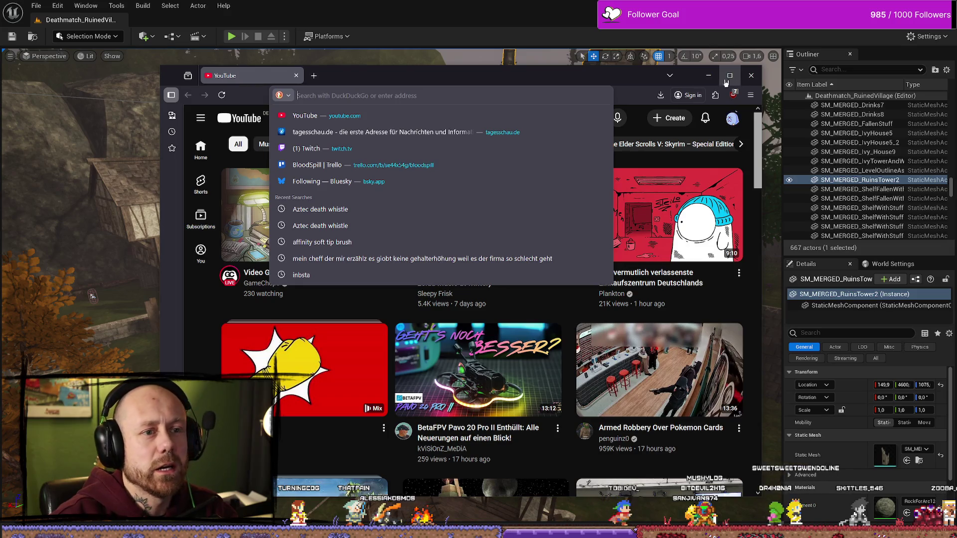
pyautogui.press('Escape')
pyautogui.hotkey('ctrl', 'w')
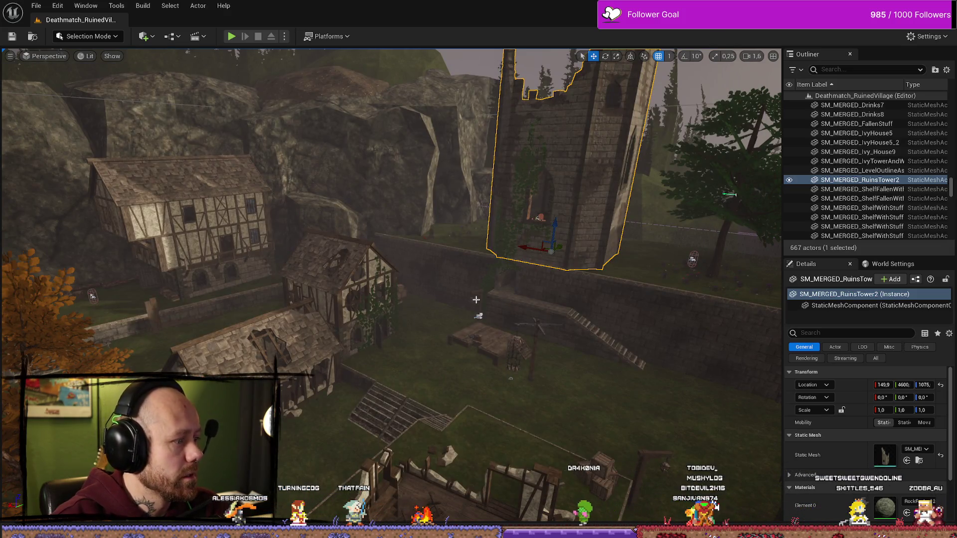
pyautogui.hotkey('ctrl', 'space')
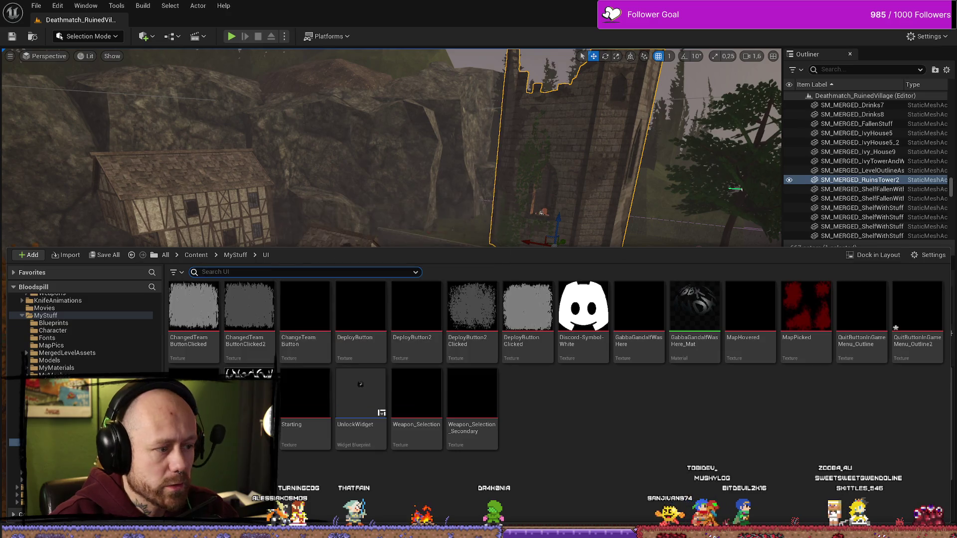
# - Close the content panel, dismiss the cliff's context menu, and switch to the 'jo wrote a lovesong font' results
pyautogui.hotkey('ctrl', 'space')
pyautogui.rightClick(426, 132)
pyautogui.press('Escape')
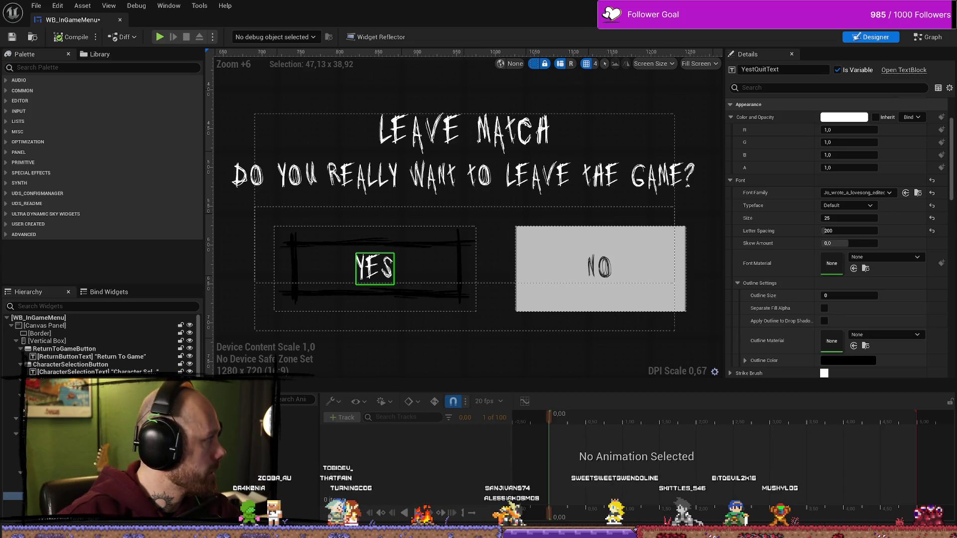
pyautogui.hotkey('alt', 'Tab')
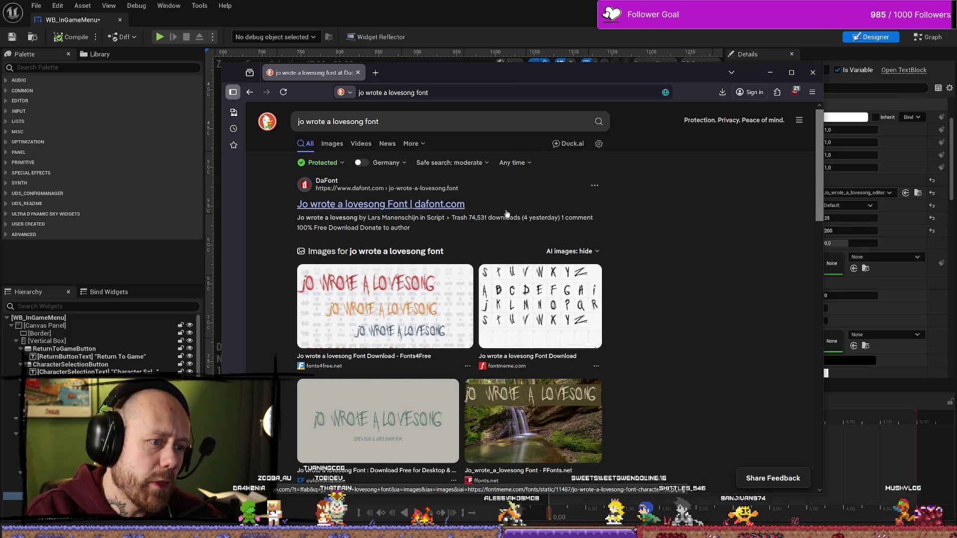
# - Open the Jo wrote a lovesong page on dafont.com and dismiss the cookie consent prompt
pyautogui.click(439, 204)
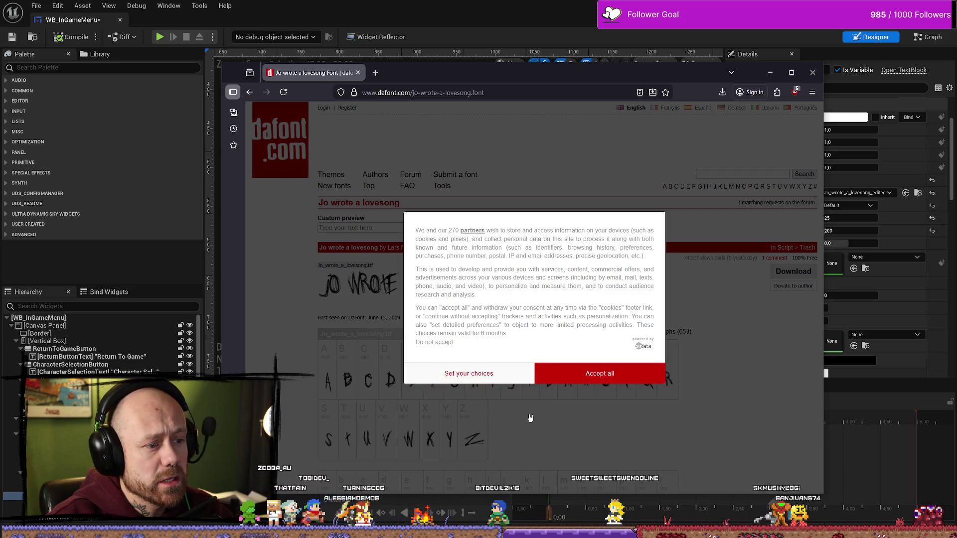
pyautogui.click(469, 374)
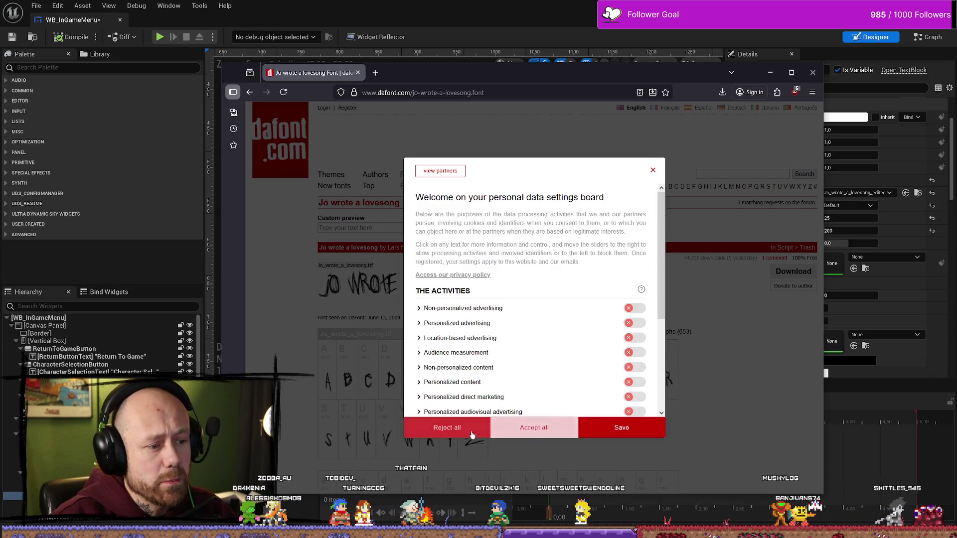
pyautogui.click(514, 433)
pyautogui.scroll(-6, 646, 339)
pyautogui.scroll(-4, 646, 339)
pyautogui.scroll(4, 638, 344)
pyautogui.scroll(-5, 605, 314)
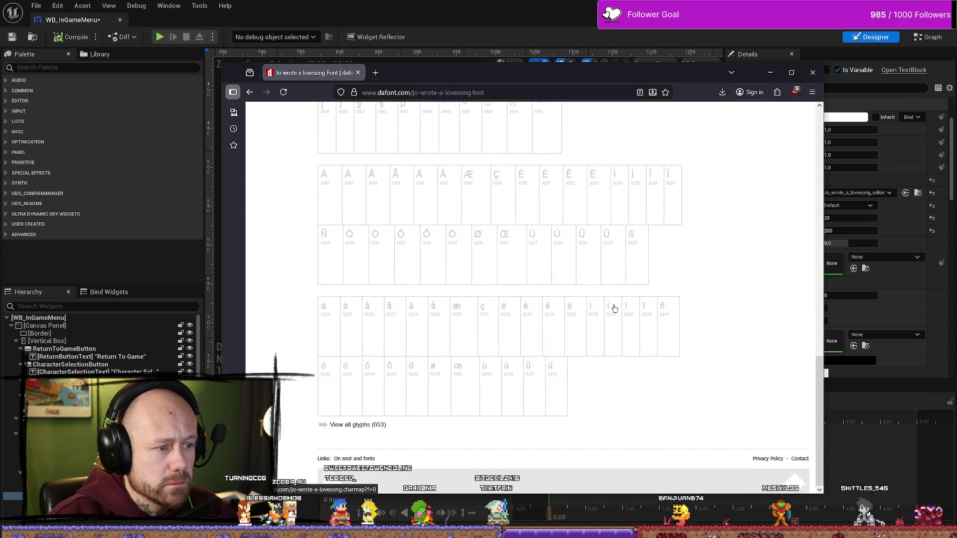
pyautogui.scroll(15, 604, 311)
# - Select the font page's web address, then return to the Unreal menu widget editor
pyautogui.click(515, 93)
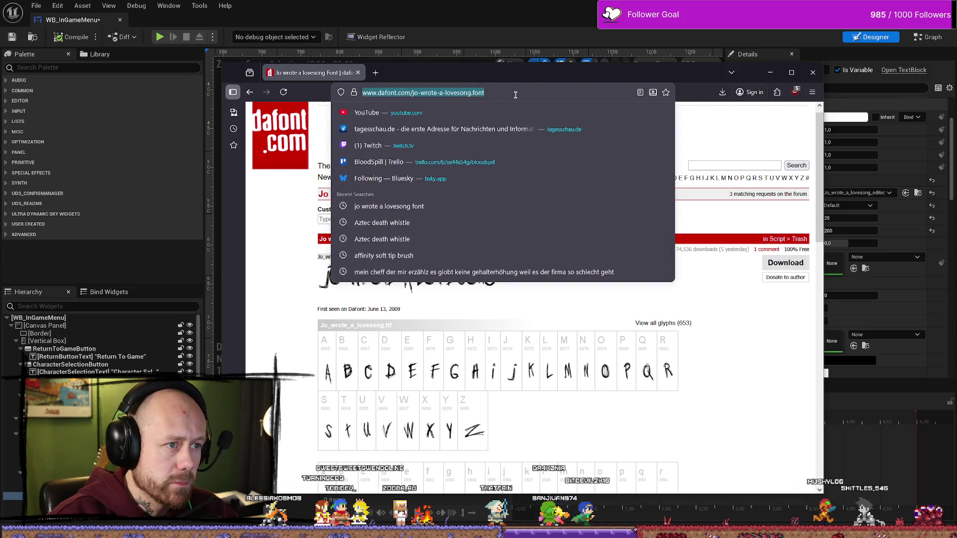
pyautogui.press('Escape')
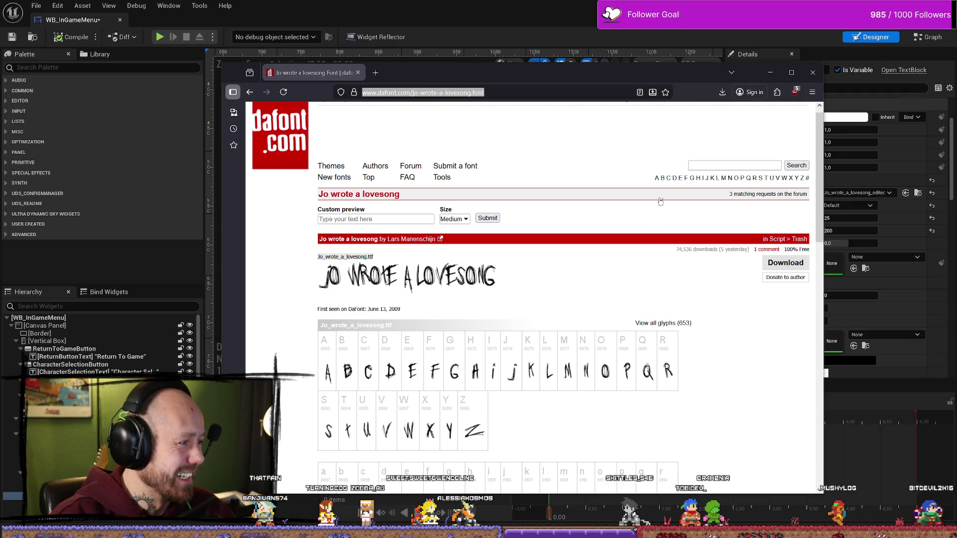
pyautogui.click(812, 73)
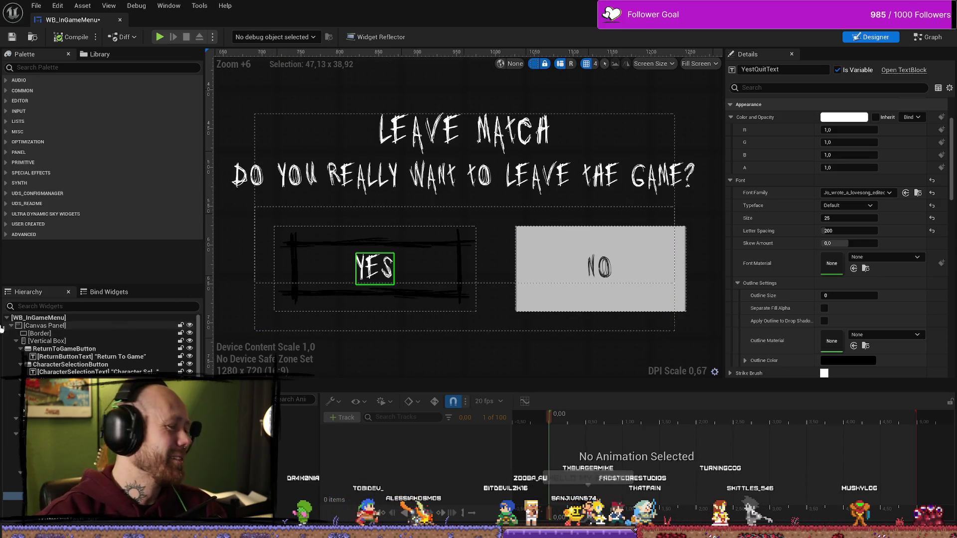
# - Switch from Unreal Engine to the Affinity Photo frame artwork
pyautogui.hotkey('alt', 'Tab')
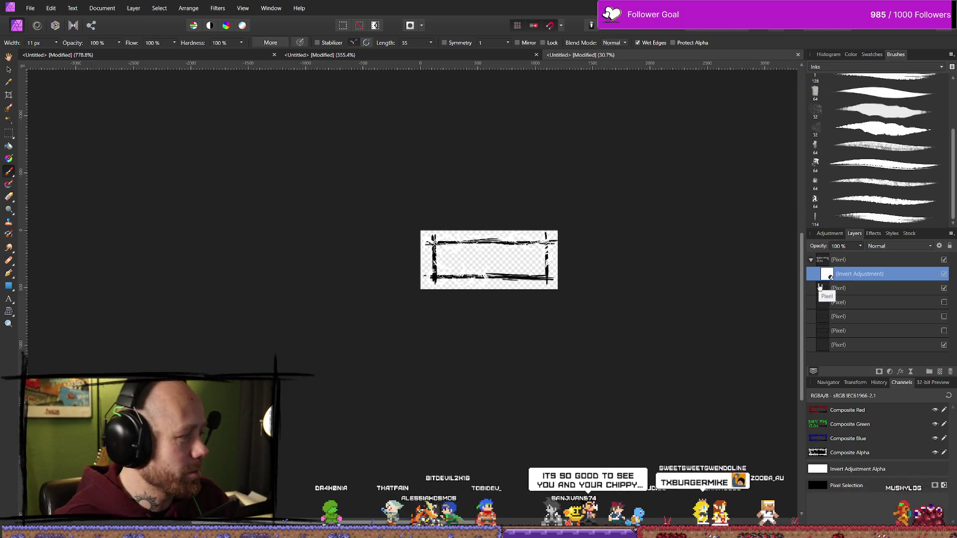
# - Hide the Invert adjustment layer, select the top Pixel group, and zoom around to inspect the black frame
pyautogui.click(945, 275)
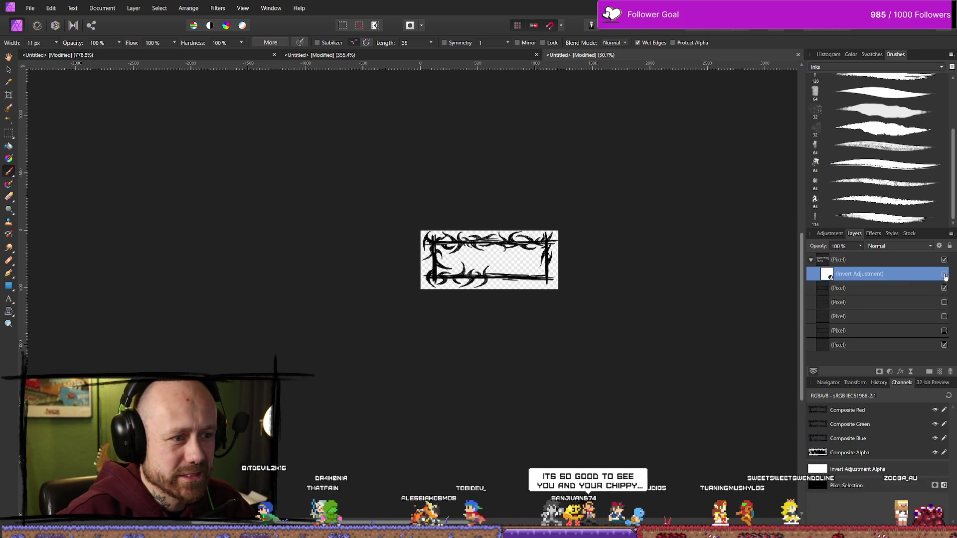
pyautogui.click(890, 261)
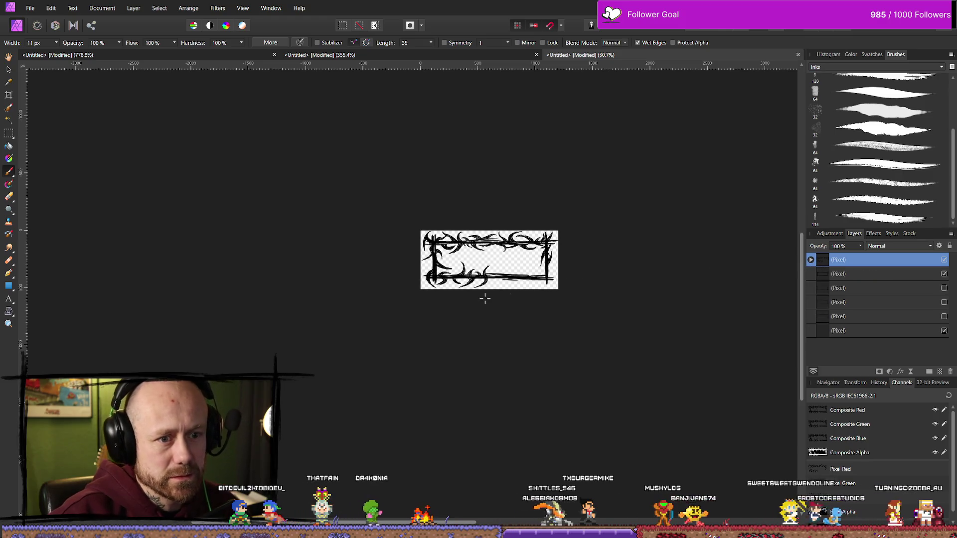
pyautogui.scroll(8, 487, 298)
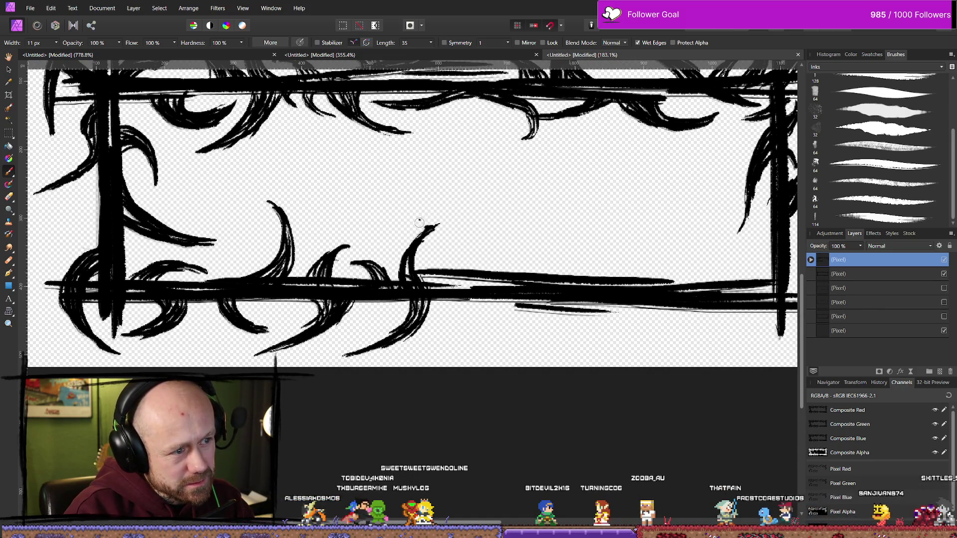
pyautogui.scroll(-2, 562, 351)
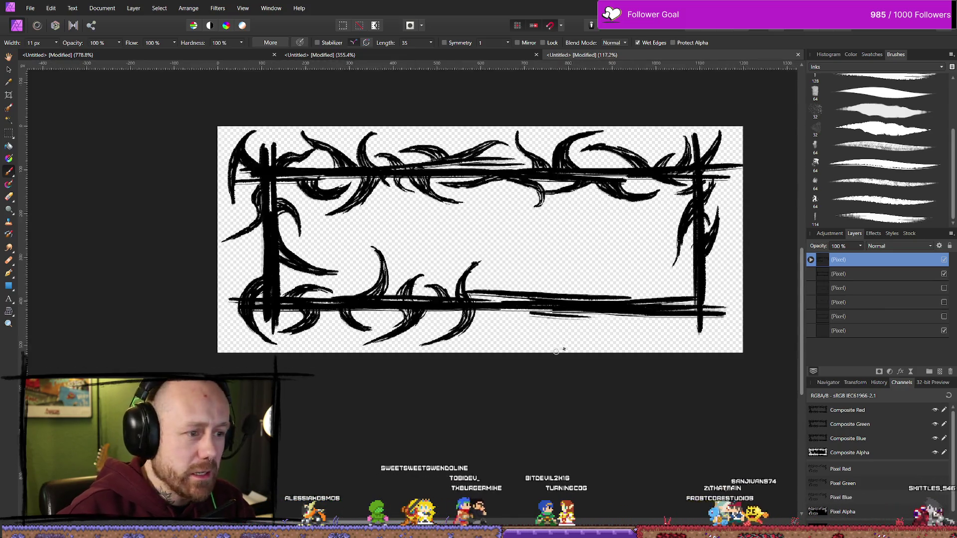
pyautogui.scroll(-1, 562, 350)
pyautogui.hscroll(2, 553, 319)
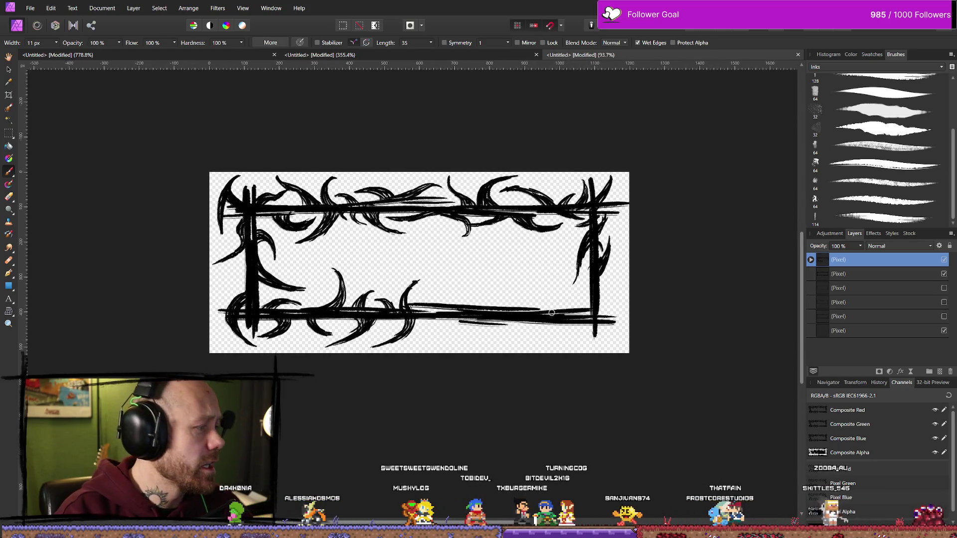
pyautogui.scroll(3, 464, 280)
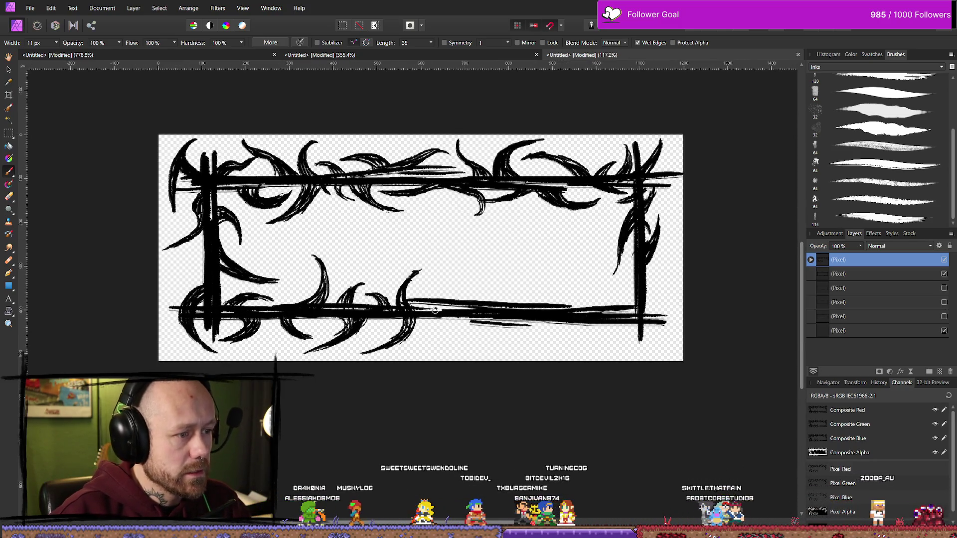
pyautogui.scroll(-4, 464, 280)
pyautogui.scroll(3, 505, 318)
pyautogui.scroll(-2, 505, 318)
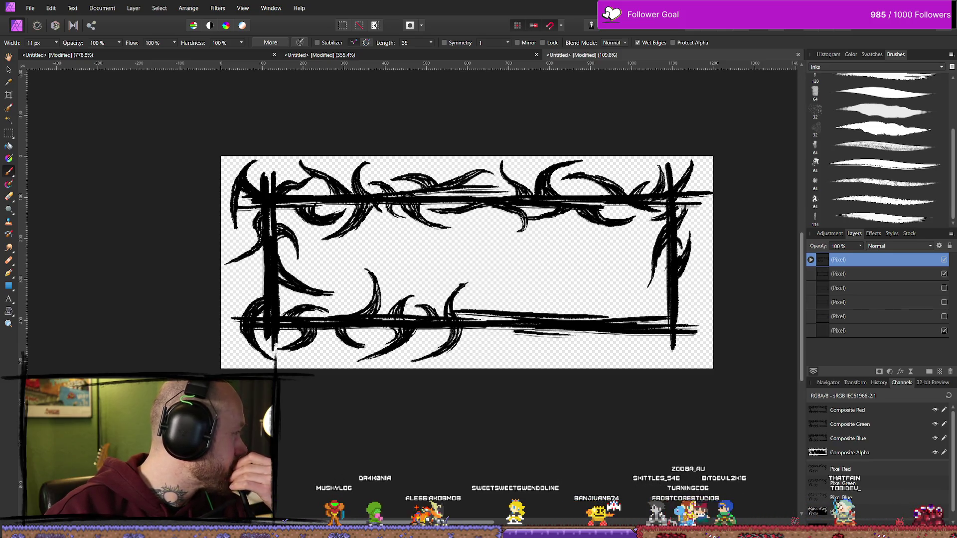
pyautogui.hotkey('alt', 'Tab')
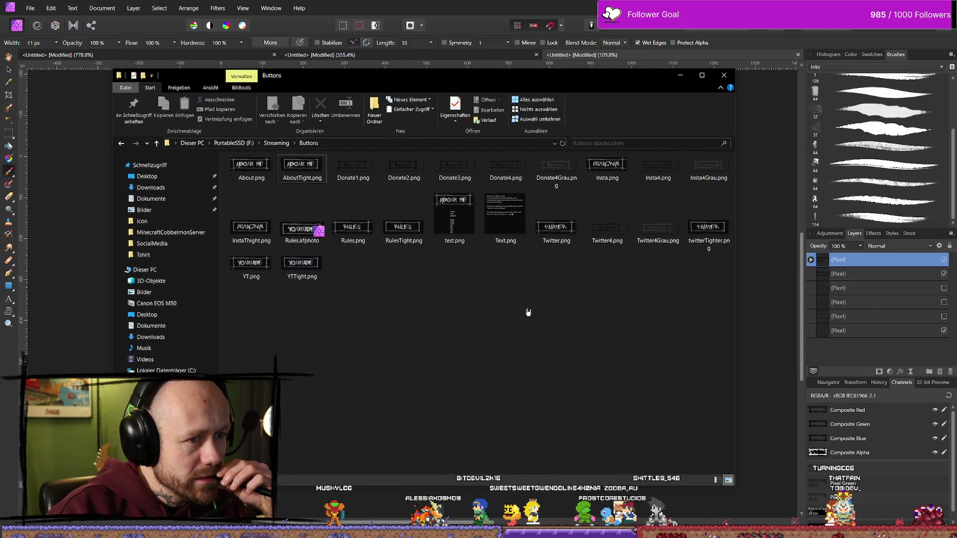
# - Browse the Streaming folder's ChannelPointVids, Emotes, ForHandAnimation and Channelpoints subfolders
pyautogui.hotkey('alt', 'Up')
pyautogui.doubleClick(313, 185)
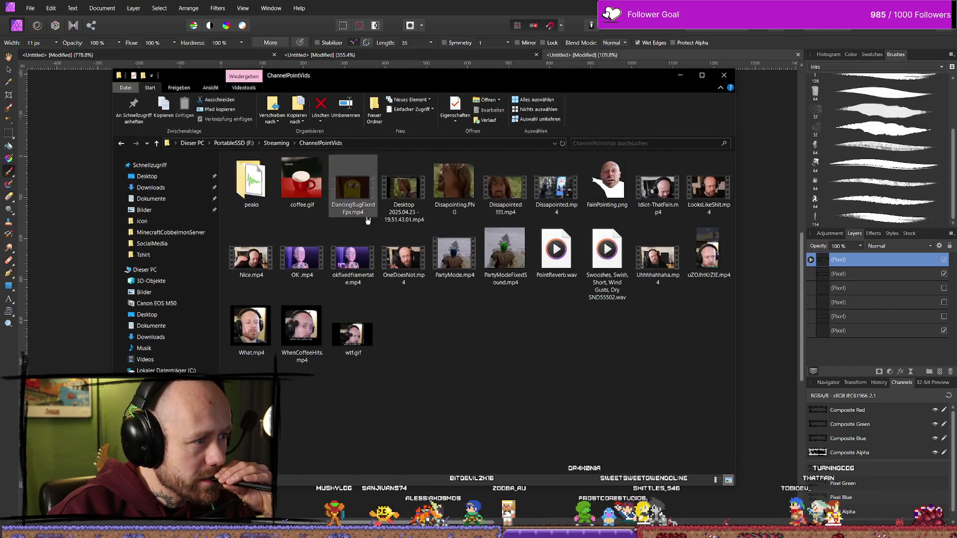
pyautogui.hotkey('alt', 'Up')
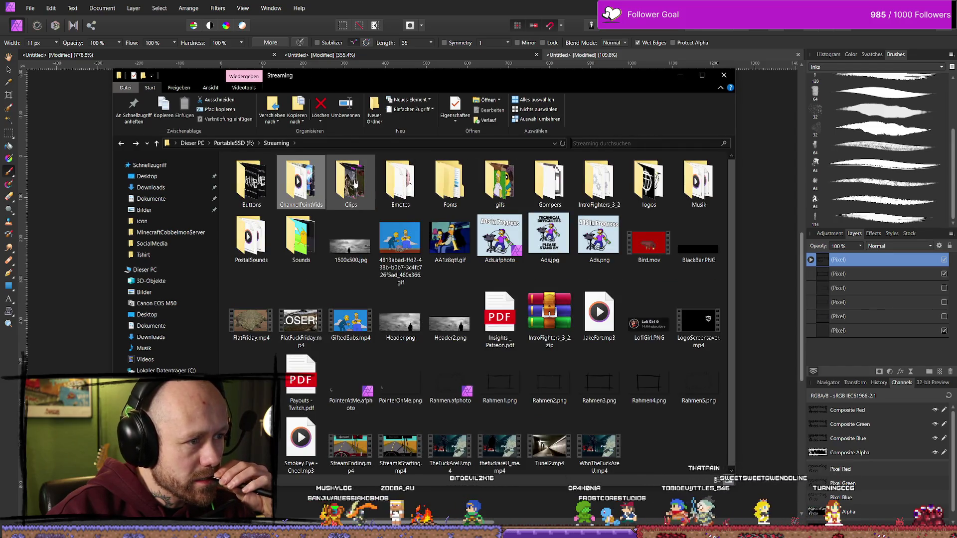
pyautogui.doubleClick(411, 184)
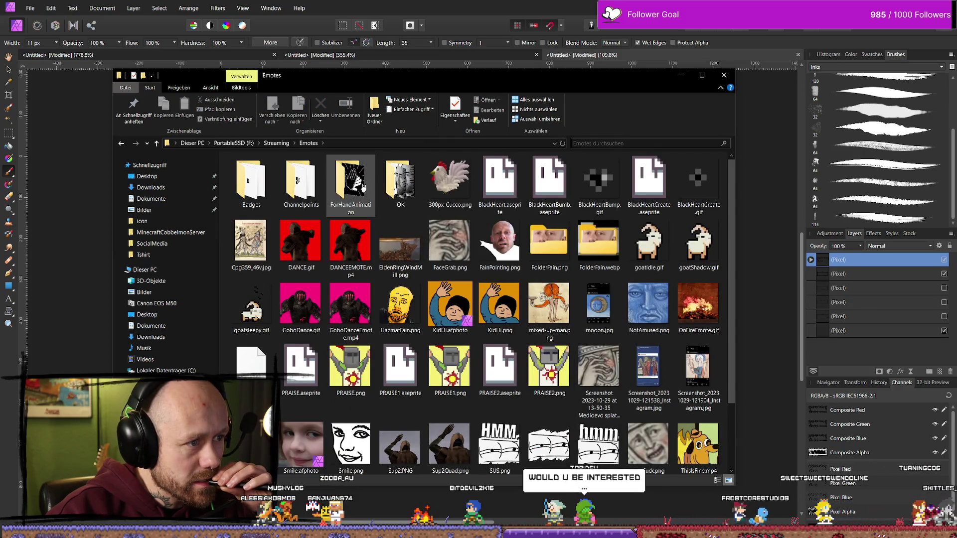
pyautogui.doubleClick(351, 182)
pyautogui.hotkey('alt', 'Up')
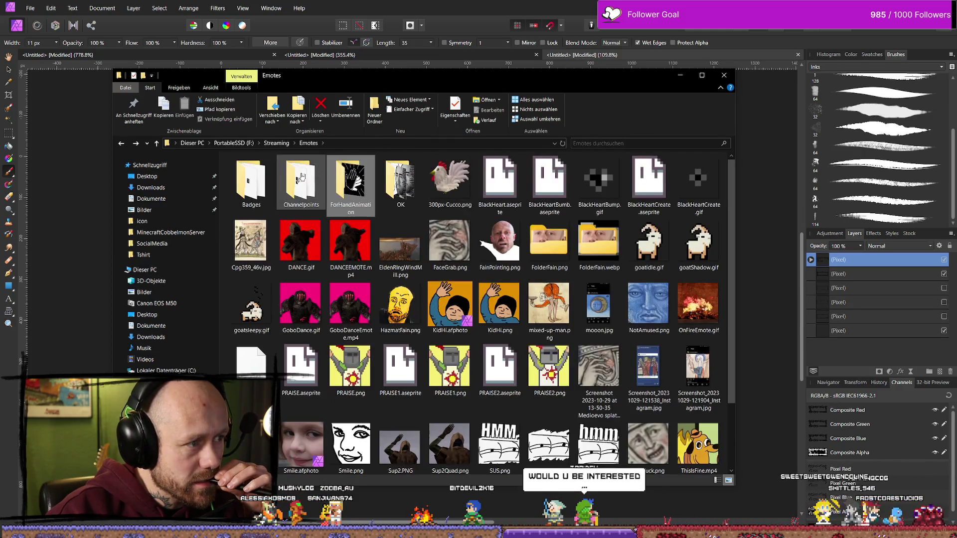
pyautogui.doubleClick(301, 182)
# - Select and deselect the Shit112.png emote, close File Explorer, and bring Unreal's widget designer forward
pyautogui.scroll(-3, 493, 267)
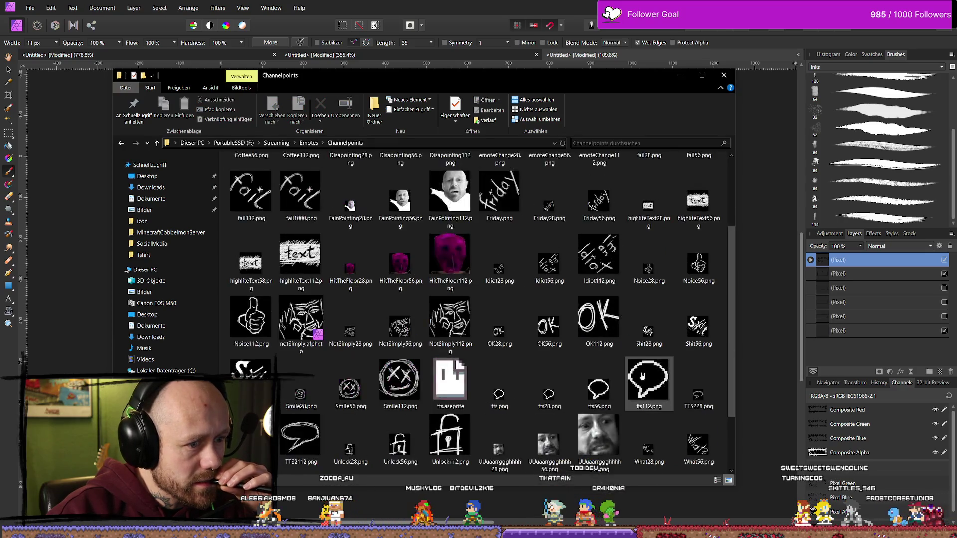
pyautogui.click(253, 313)
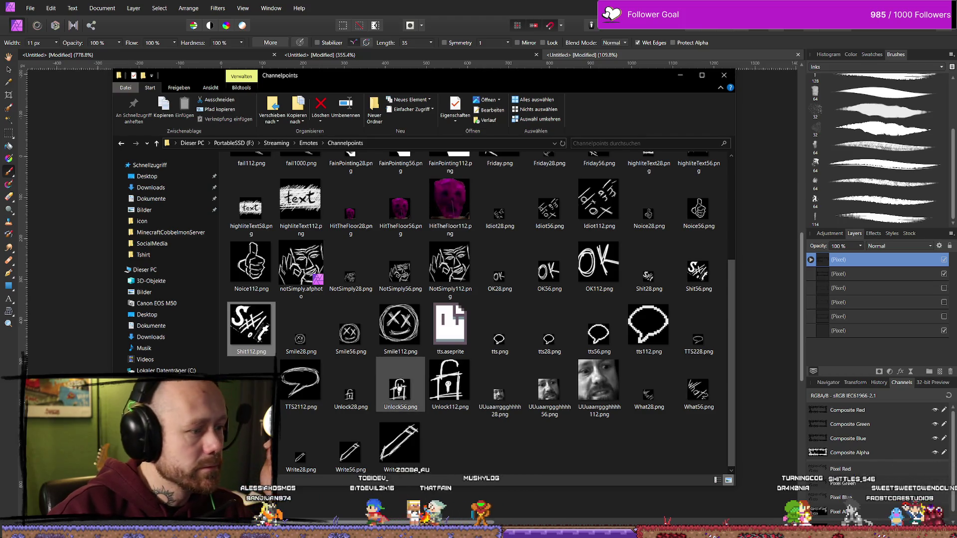
pyautogui.click(612, 456)
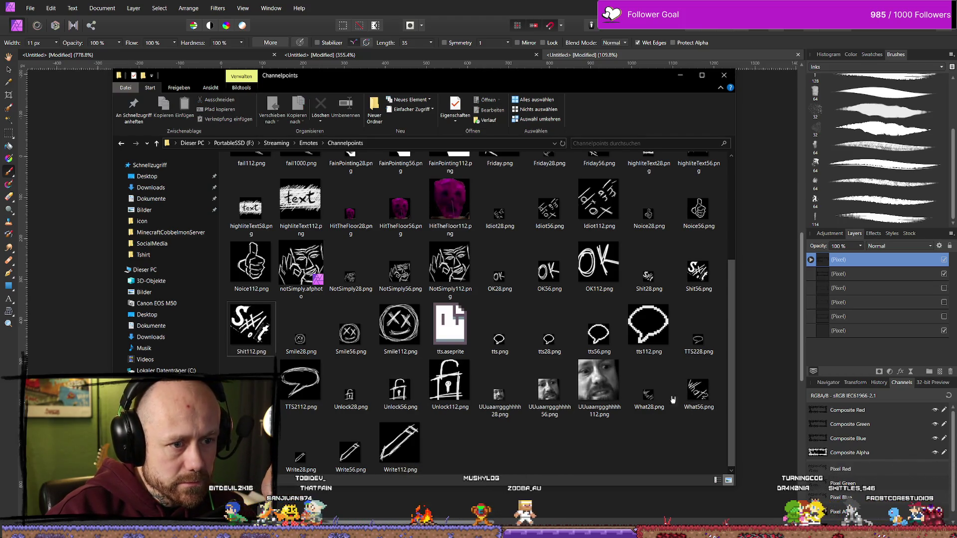
pyautogui.click(680, 74)
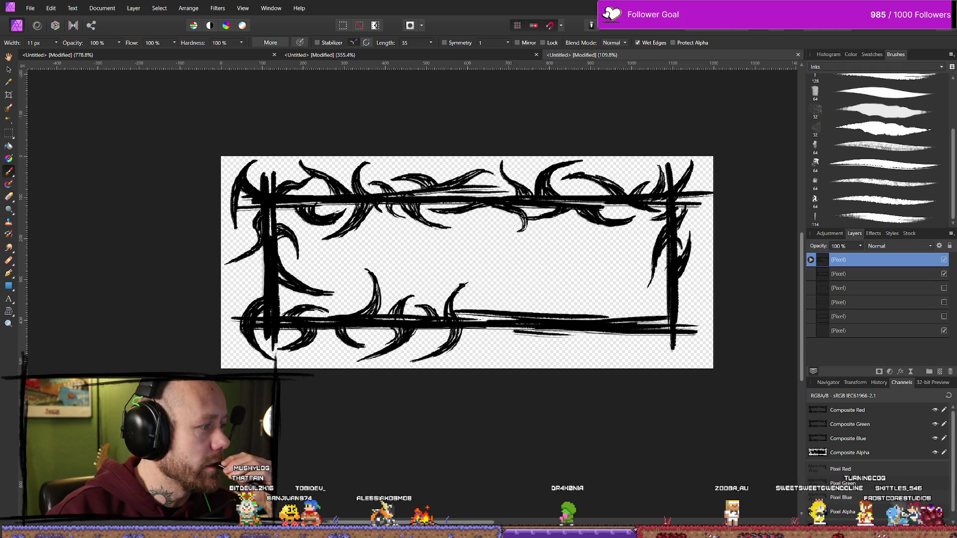
pyautogui.hotkey('alt', 'Tab')
# - Zoom the WB_InGameMenu designer out to Zoom -1 and start a new browser search
pyautogui.scroll(-7, 418, 346)
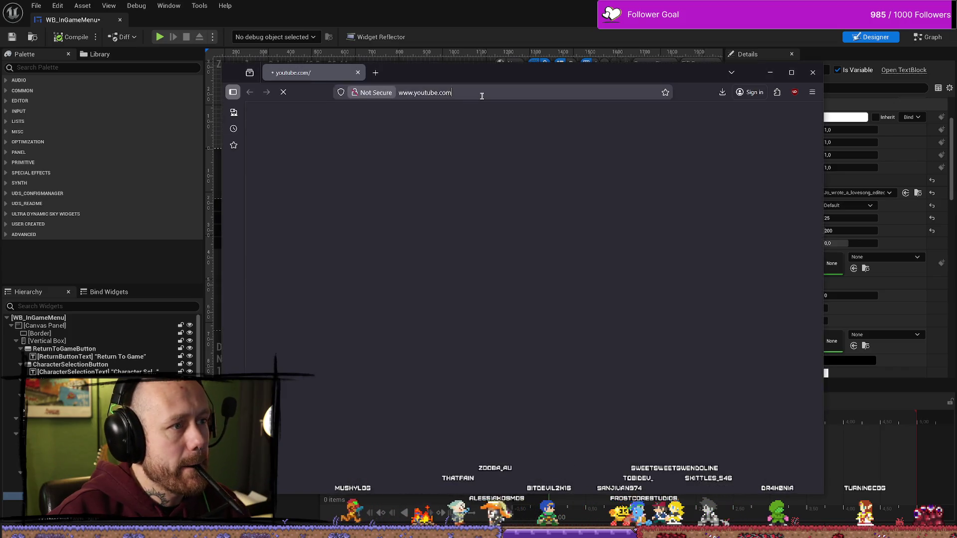
pyautogui.click(483, 95)
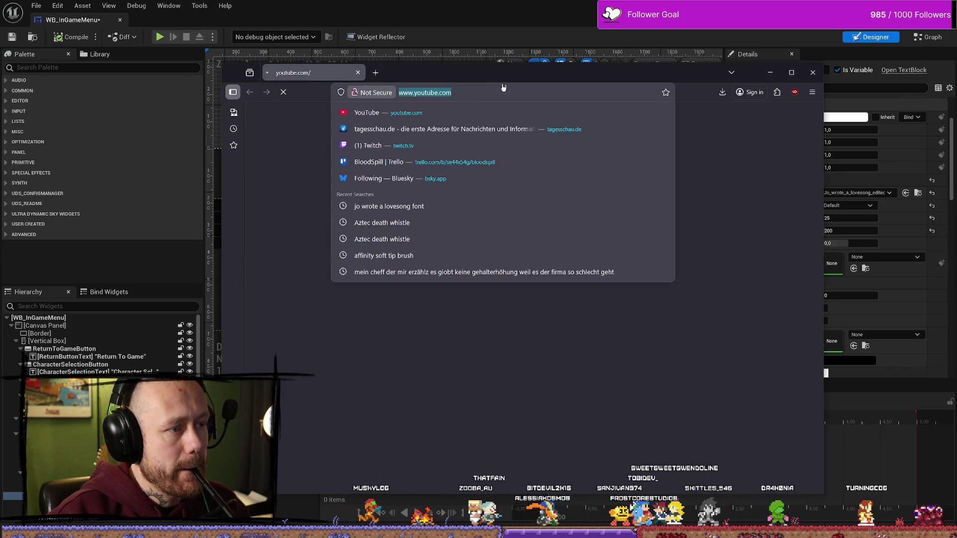
# - Search for 'got some heroin font' and open the Got heroin? page on dafont.com
pyautogui.write('got some heroi')
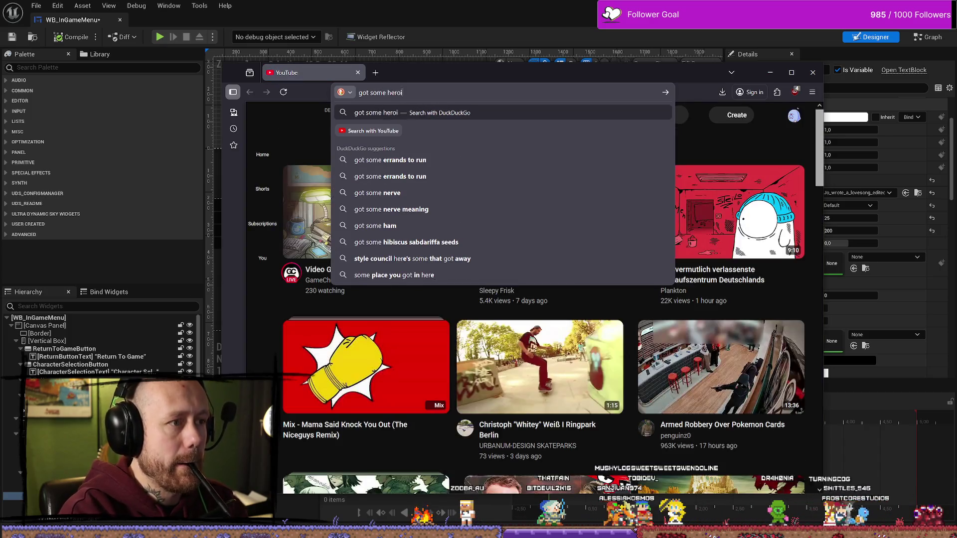
pyautogui.write('n fon')
pyautogui.write('t')
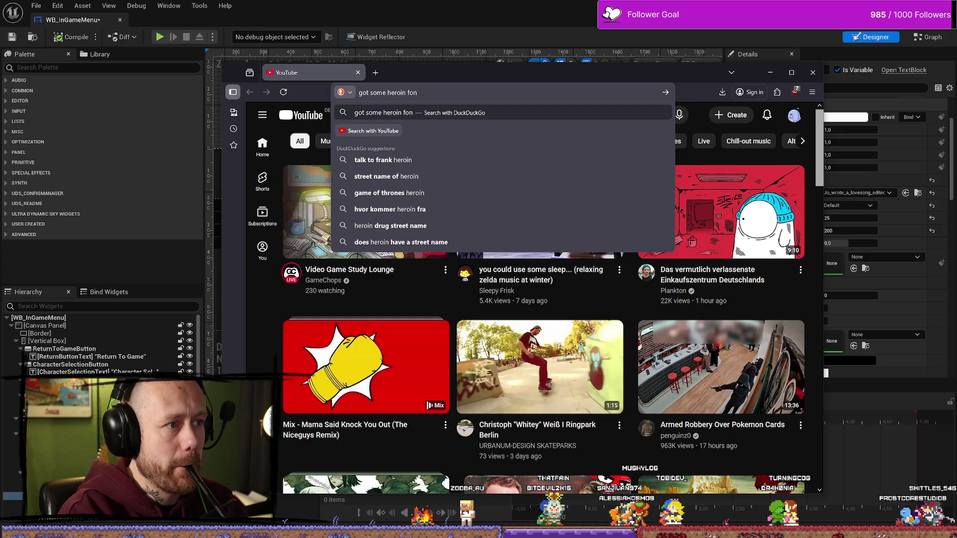
pyautogui.press('Return')
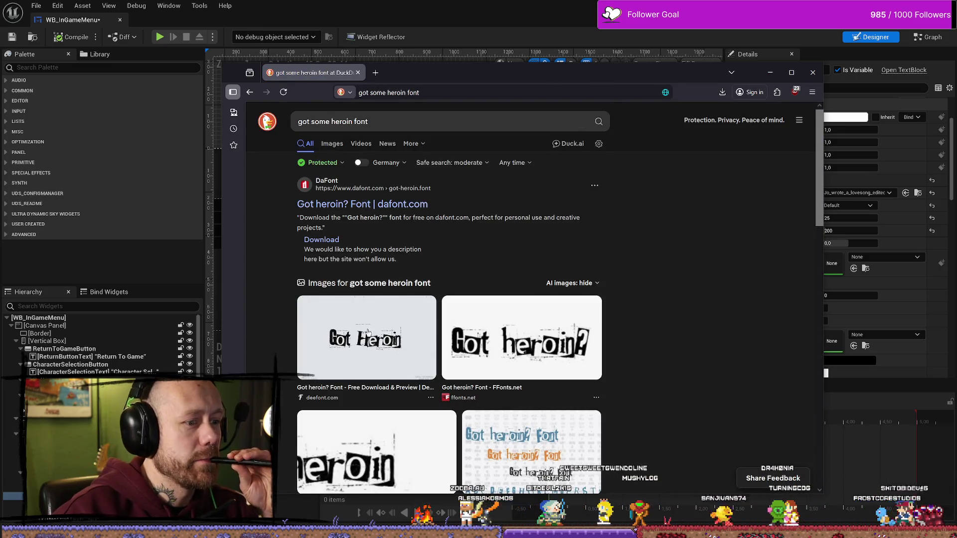
pyautogui.click(398, 205)
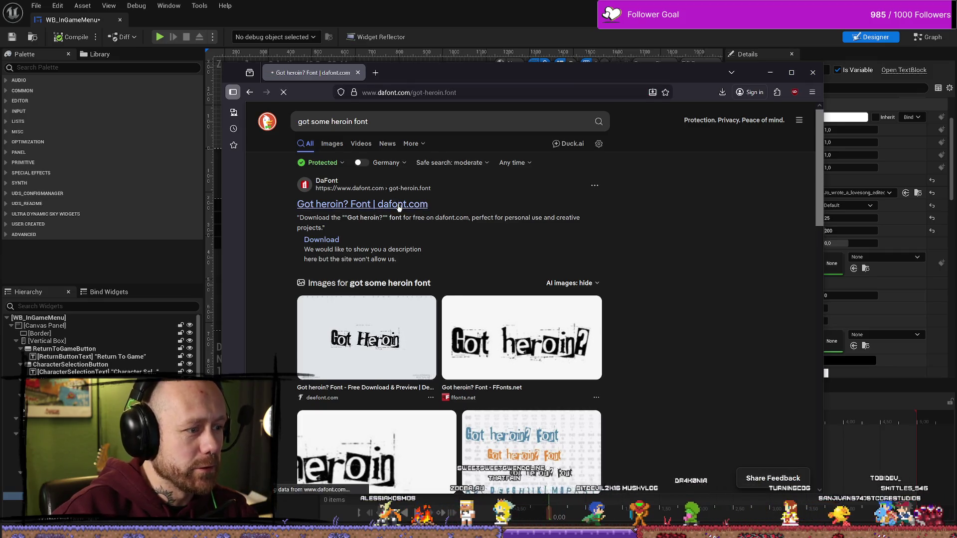
pyautogui.scroll(-5, 404, 274)
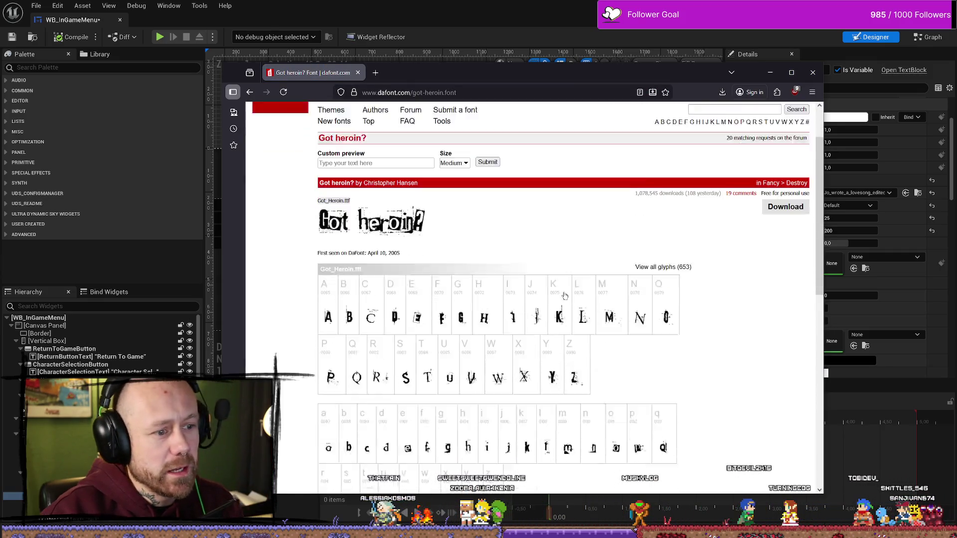
pyautogui.scroll(5, 558, 314)
# - Look over the Got heroin? glyph preview, then minimize the browser back to Unreal
pyautogui.click(497, 92)
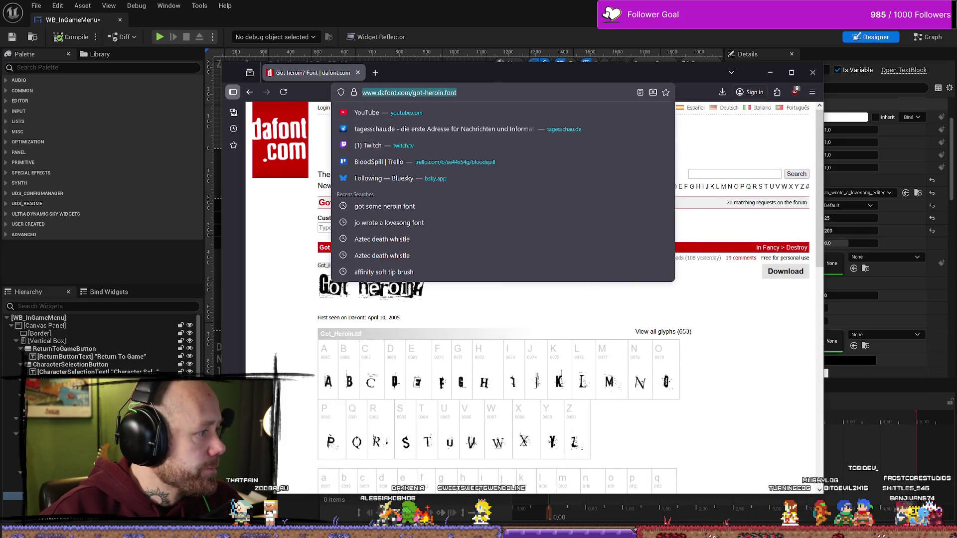
pyautogui.press('Escape')
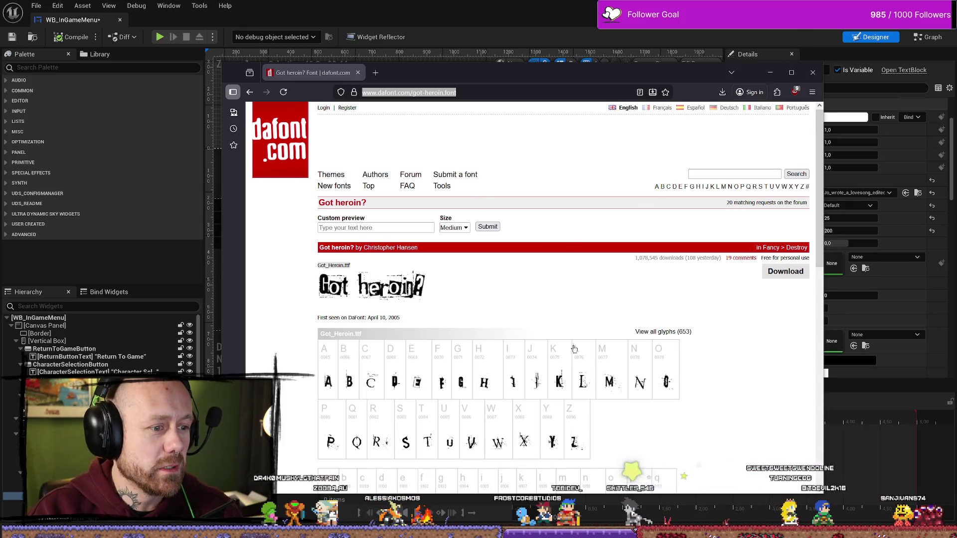
pyautogui.scroll(-4, 574, 332)
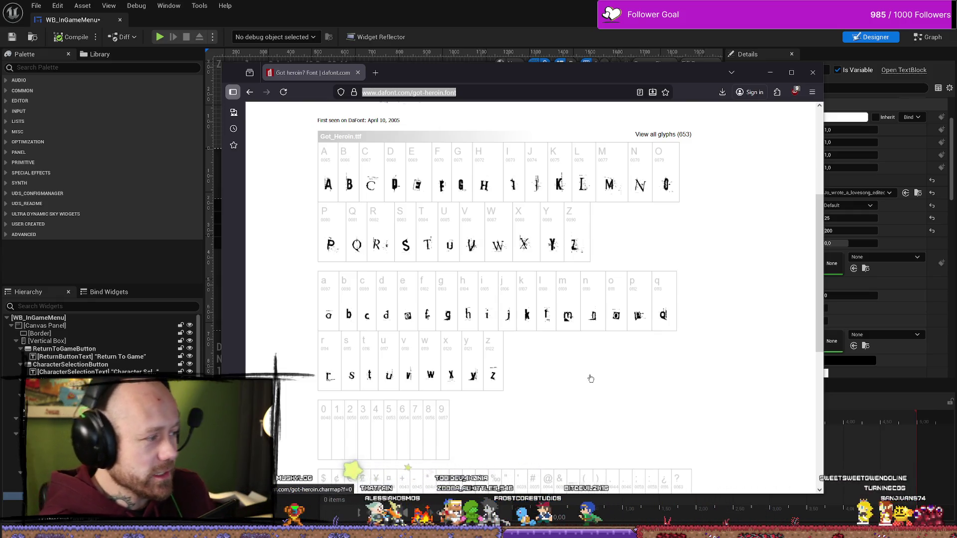
pyautogui.scroll(4, 583, 369)
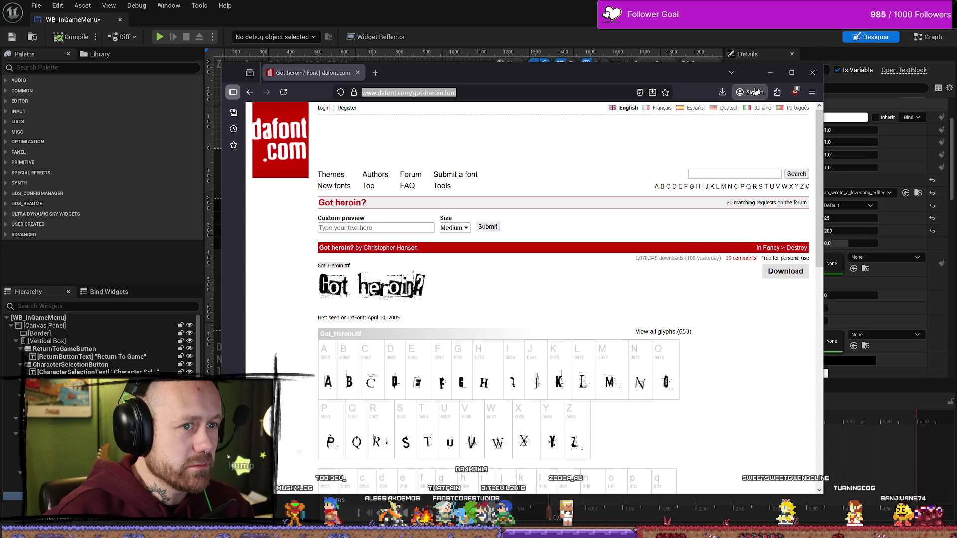
pyautogui.click(771, 72)
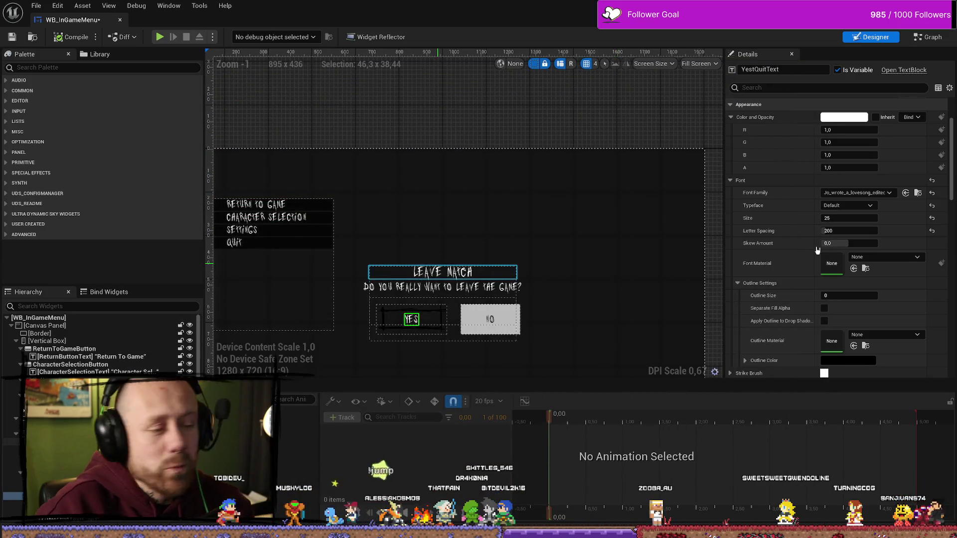
# - Zoom in and out on the Leave Match dialog to check the framed YES button, then bring up the Channelpoints emotes folder
pyautogui.scroll(2, 391, 234)
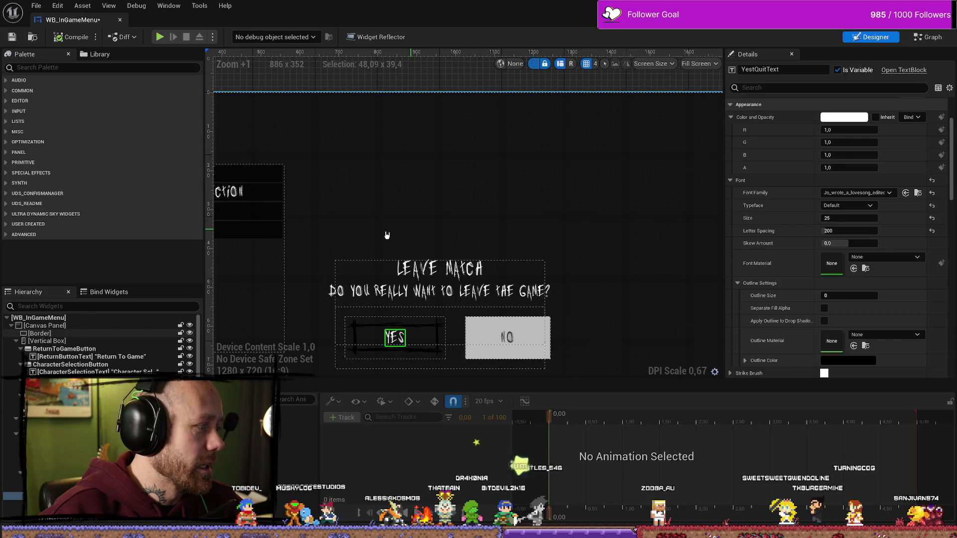
pyautogui.scroll(-1, 391, 235)
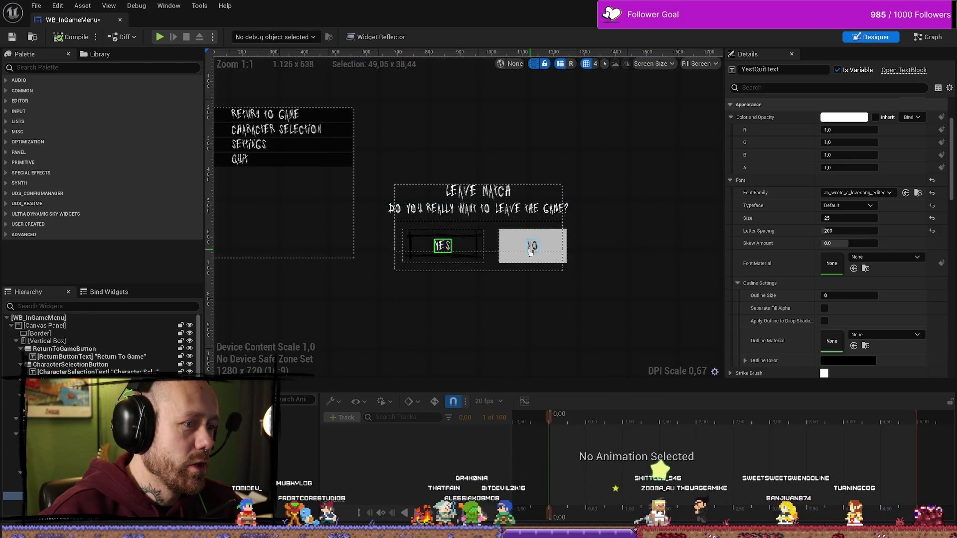
pyautogui.scroll(4, 531, 252)
pyautogui.scroll(-5, 498, 169)
pyautogui.scroll(4, 413, 295)
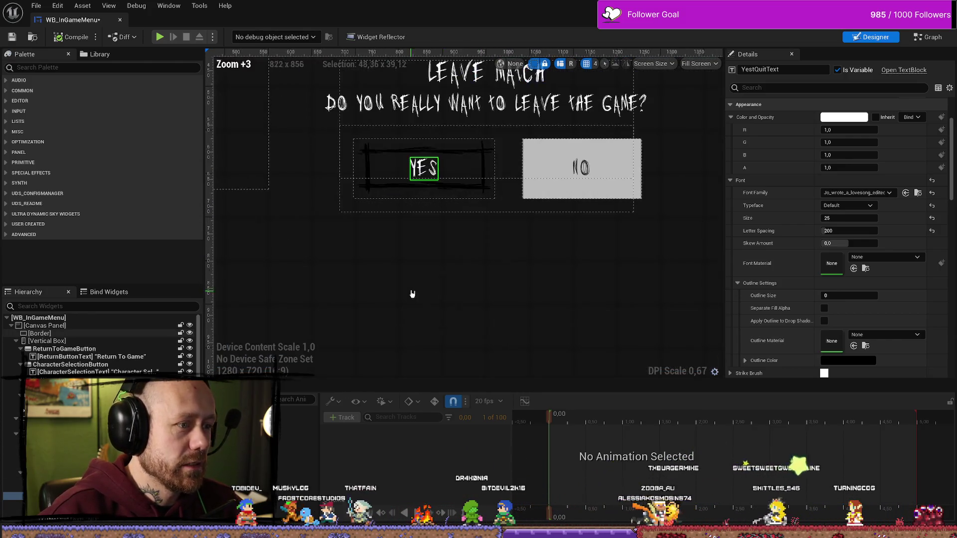
pyautogui.scroll(-2, 449, 240)
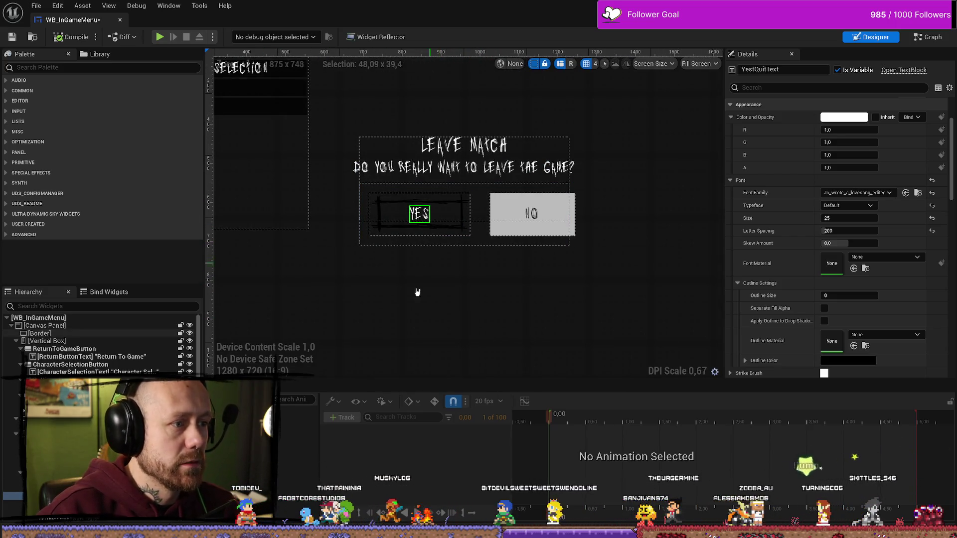
pyautogui.hotkey('alt', 'Tab')
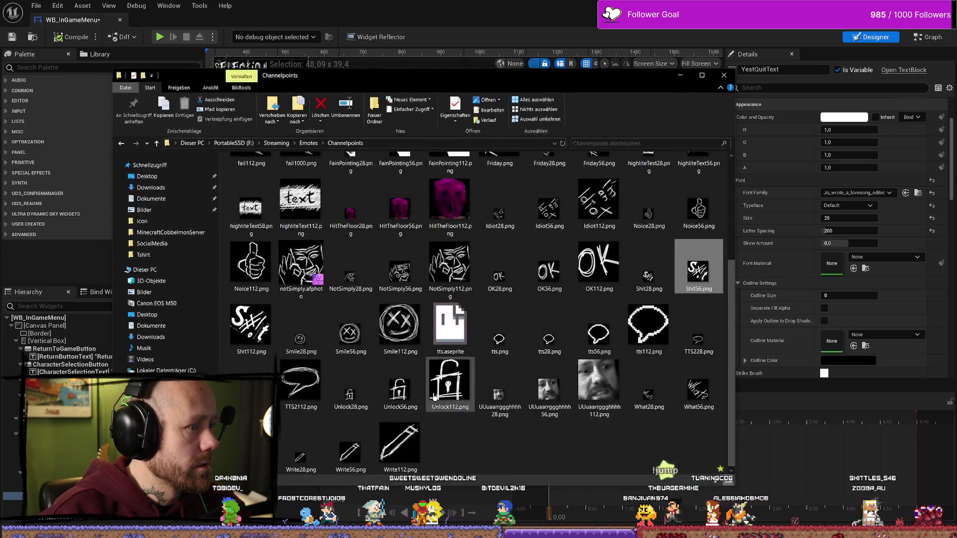
# - Browse the Channelpoints emote thumbnails and clear the file selection
pyautogui.hotkey('alt', 'Tab')
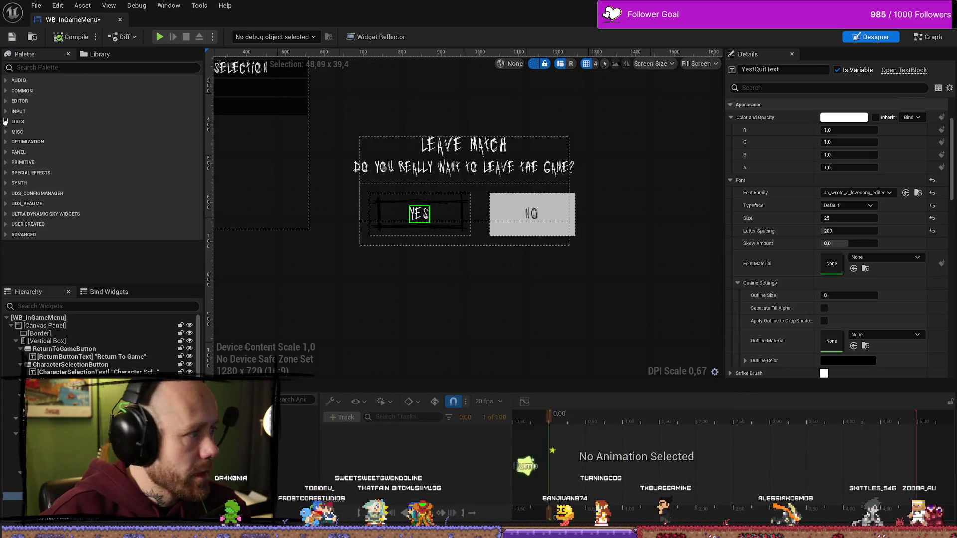
pyautogui.hotkey('alt', 'Tab')
pyautogui.scroll(3, 461, 339)
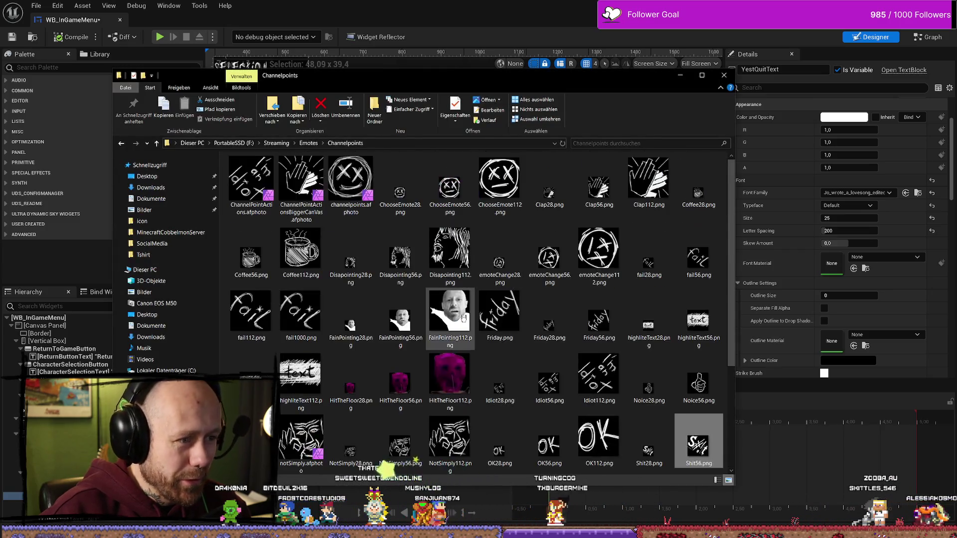
pyautogui.scroll(-3, 573, 329)
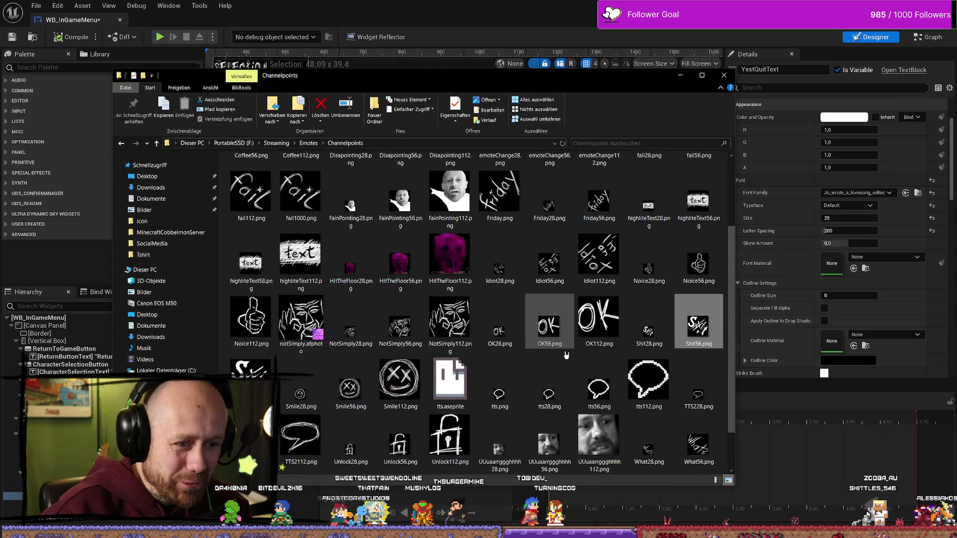
pyautogui.click(544, 451)
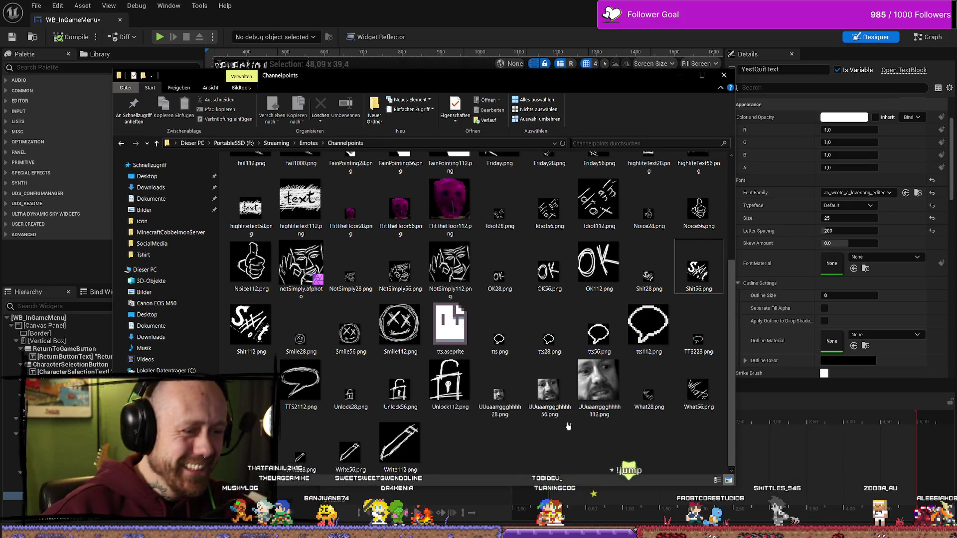
# - Go up to the PortableSSD (F:) drive's folder list, then return to the Unreal editor
pyautogui.hotkey('alt', 'Up')
pyautogui.hotkey('alt', 'Up')
pyautogui.hotkey('alt', 'Up')
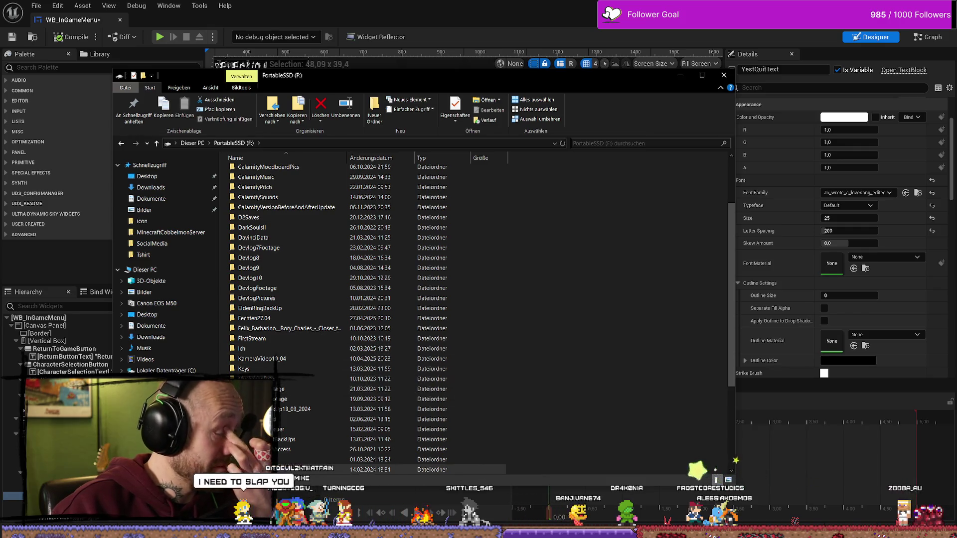
pyautogui.scroll(3, 376, 381)
pyautogui.scroll(-4, 546, 376)
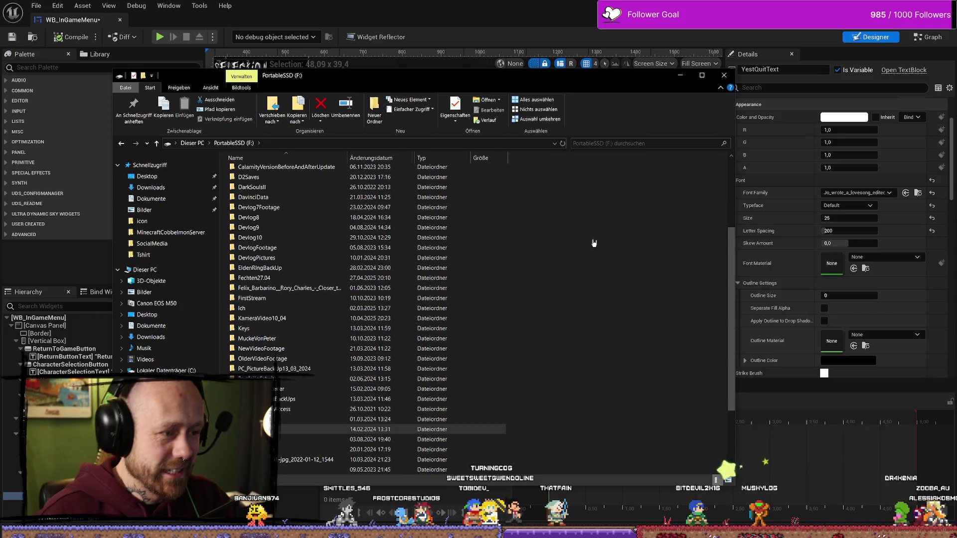
pyautogui.hotkey('alt', 'Tab')
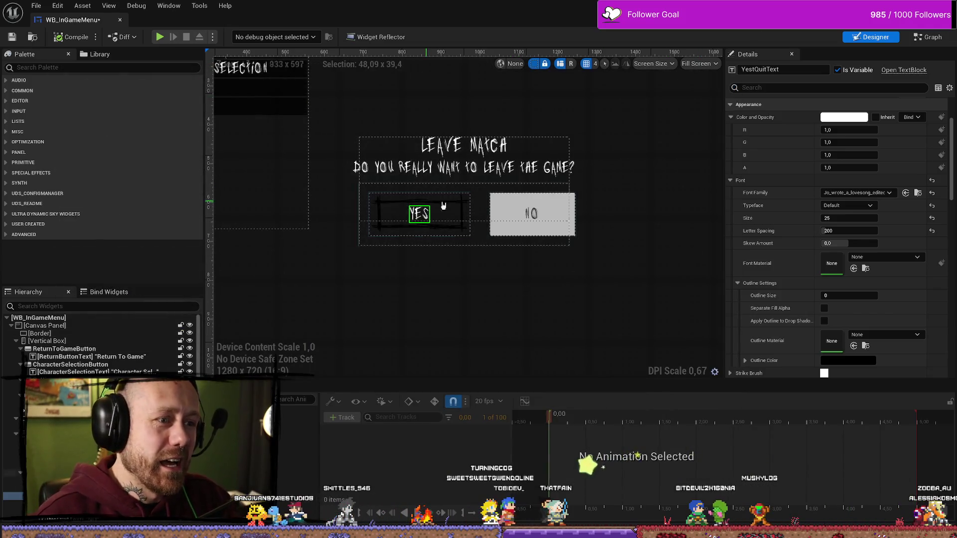
# - Zoom in and out around the YES and NO buttons to study the thorny frame, then return to Affinity Photo
pyautogui.scroll(2, 425, 205)
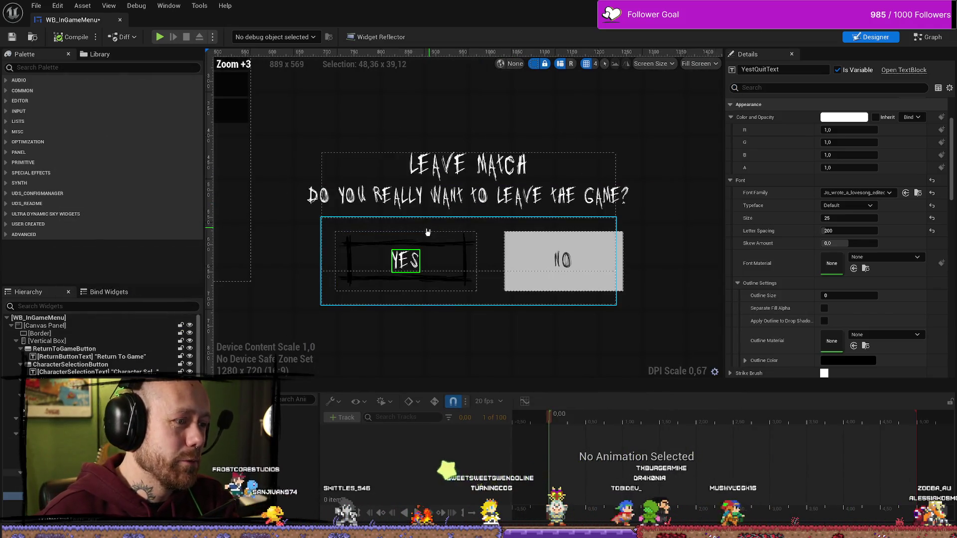
pyautogui.scroll(-2, 430, 230)
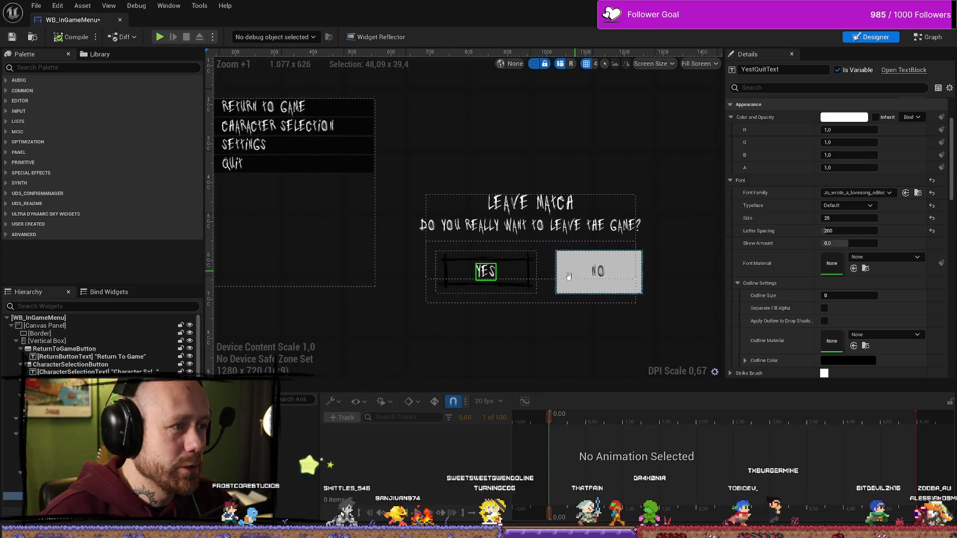
pyautogui.scroll(5, 575, 274)
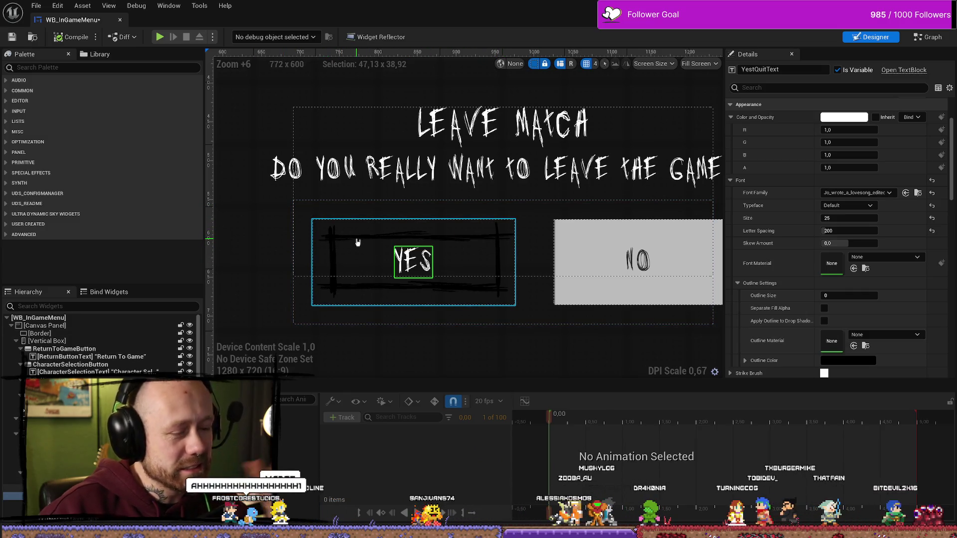
pyautogui.scroll(1, 566, 291)
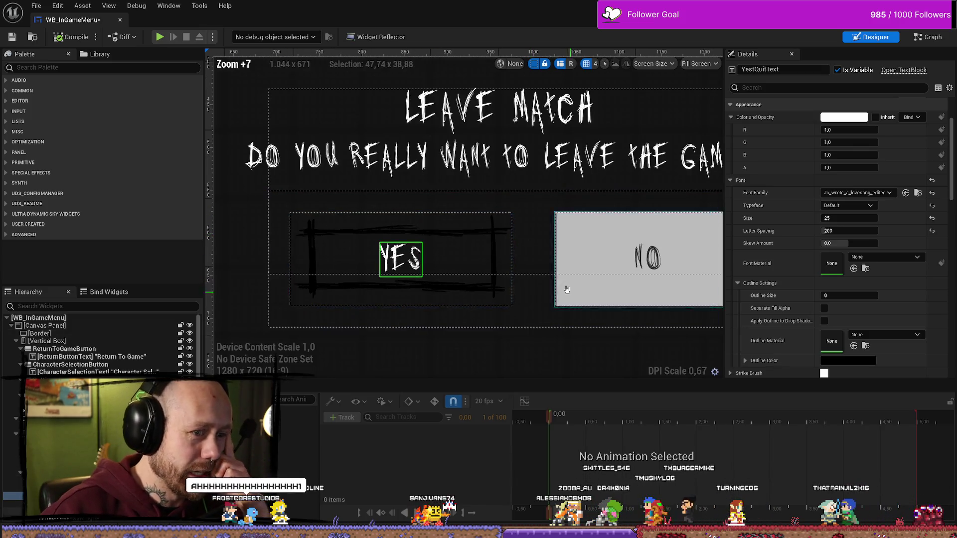
pyautogui.scroll(-5, 574, 269)
pyautogui.scroll(3, 575, 259)
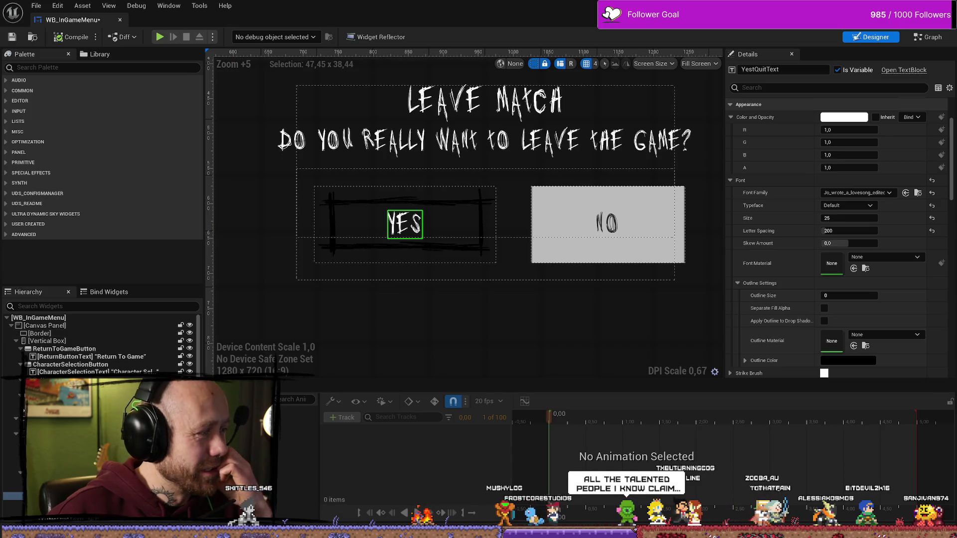
pyautogui.hotkey('alt', 'Tab')
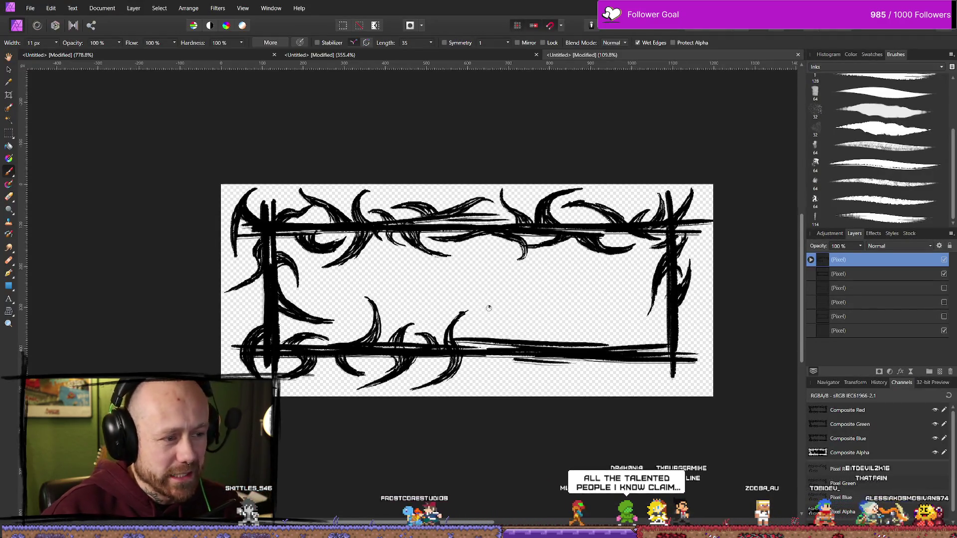
pyautogui.scroll(4, 491, 307)
pyautogui.scroll(-2, 512, 316)
pyautogui.scroll(1, 512, 316)
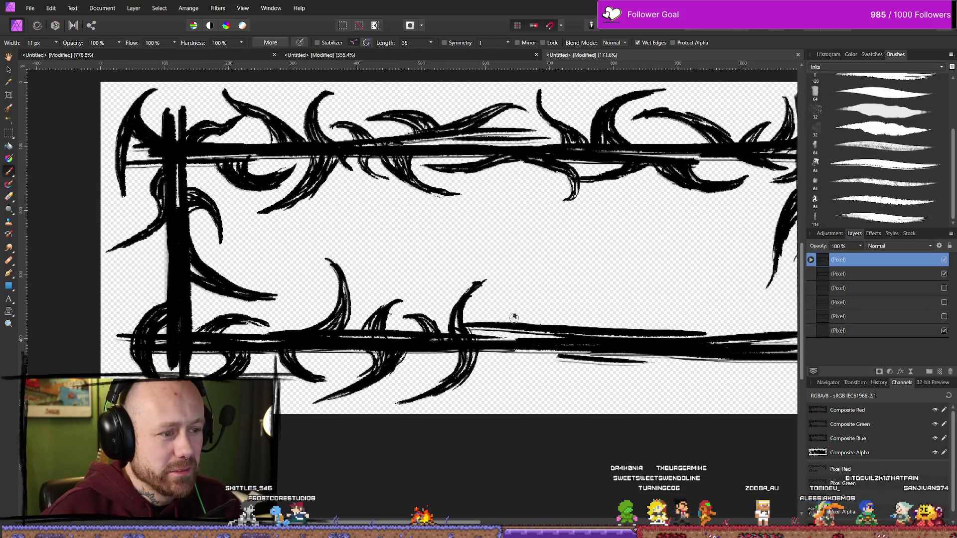
pyautogui.scroll(-1, 469, 316)
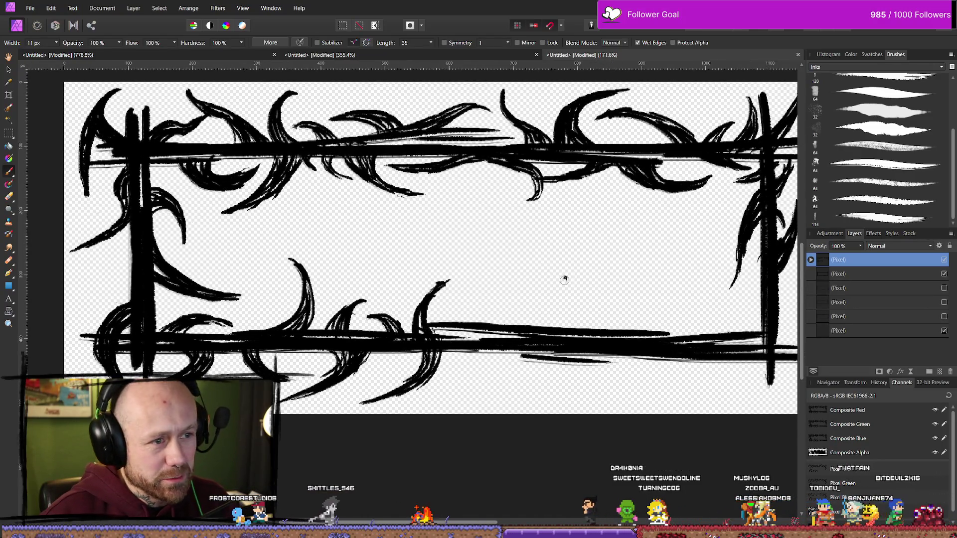
pyautogui.scroll(-2, 565, 278)
pyautogui.scroll(3, 558, 274)
pyautogui.scroll(-2, 540, 293)
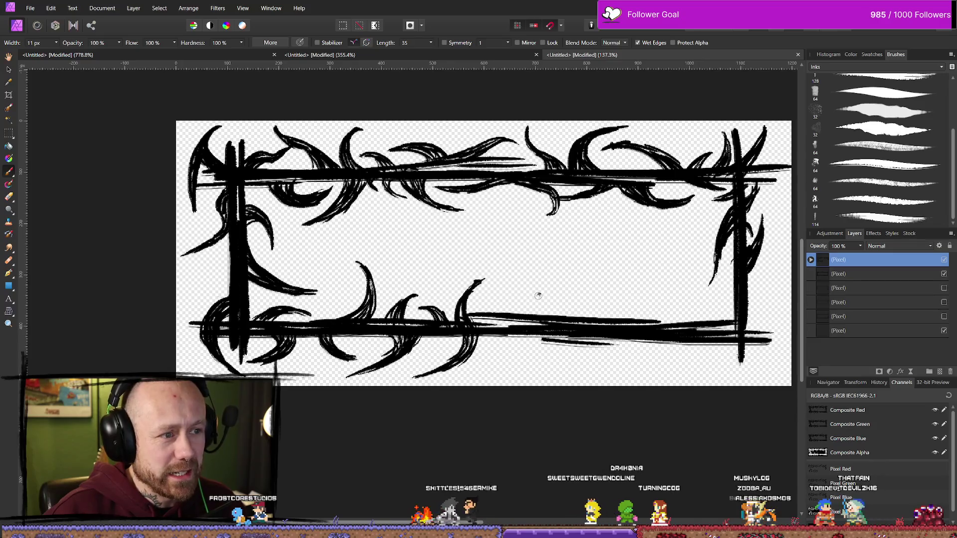
pyautogui.scroll(2, 539, 296)
pyautogui.scroll(-1, 573, 292)
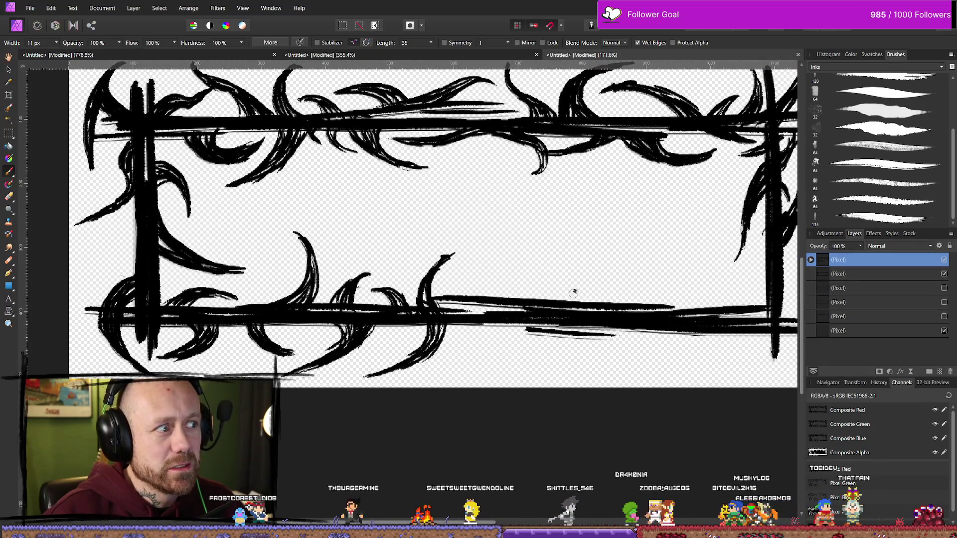
pyautogui.scroll(1, 464, 296)
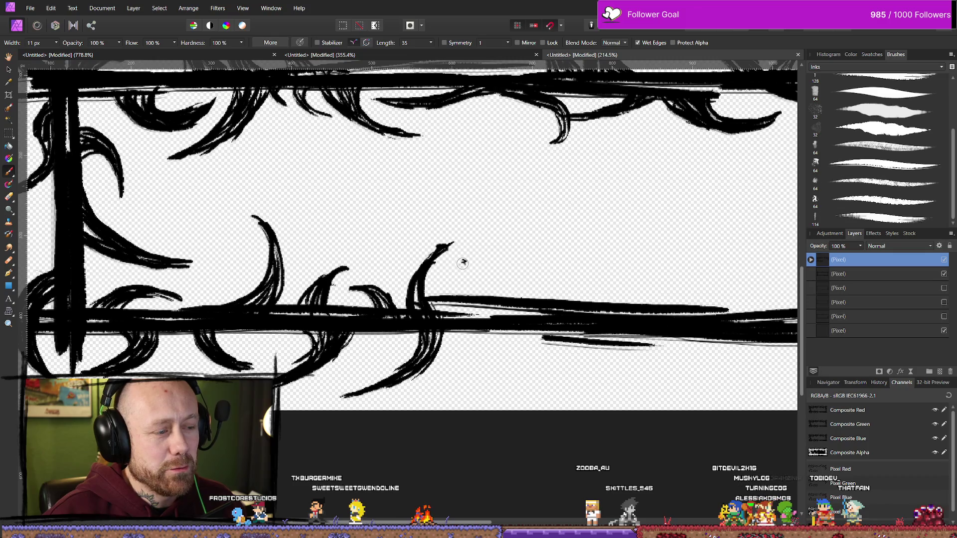
pyautogui.scroll(-1, 479, 261)
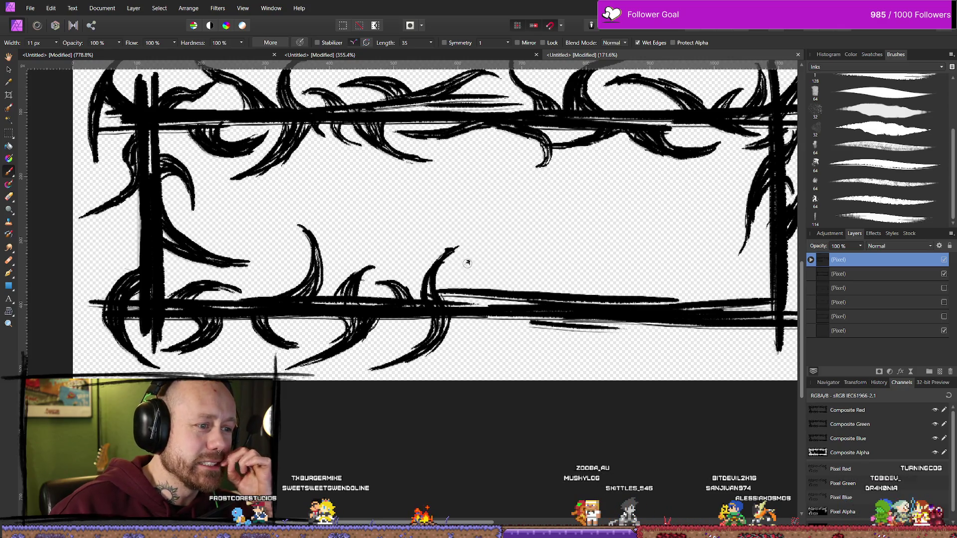
pyautogui.scroll(1, 529, 260)
pyautogui.scroll(-1, 470, 264)
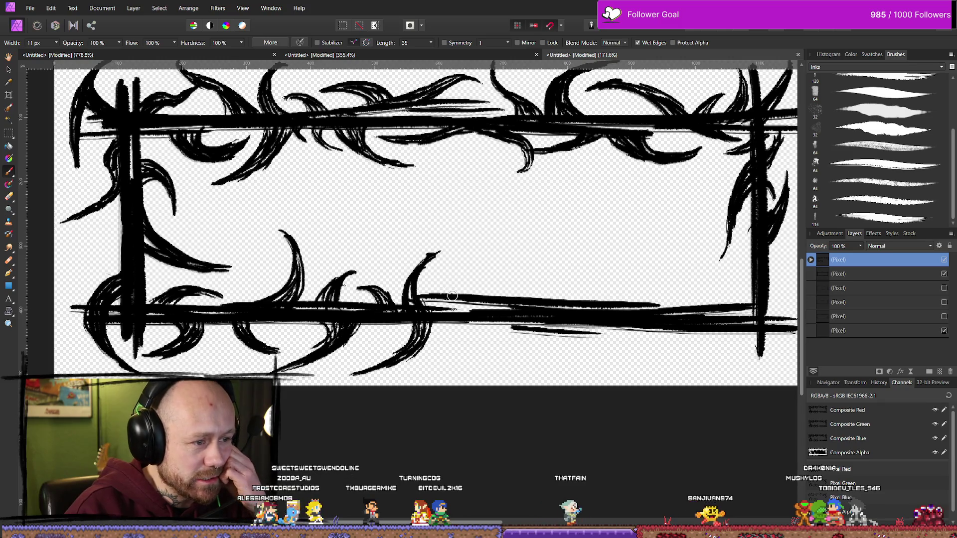
# - Paint curved ink thorns off the bottom border's right half, erasing to thin the lower-right tail
pyautogui.moveTo(442, 292); pyautogui.dragTo(492, 271)
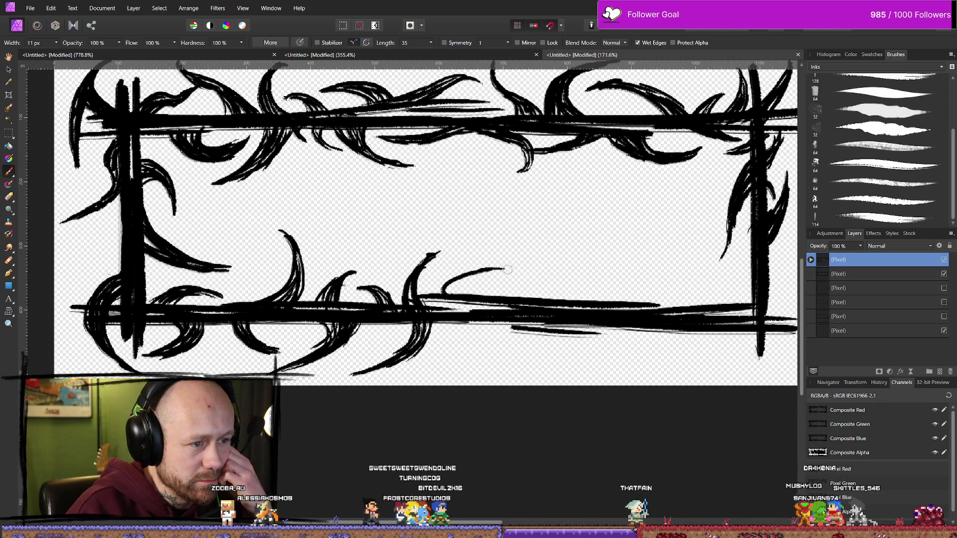
pyautogui.moveTo(477, 273); pyautogui.dragTo(466, 290)
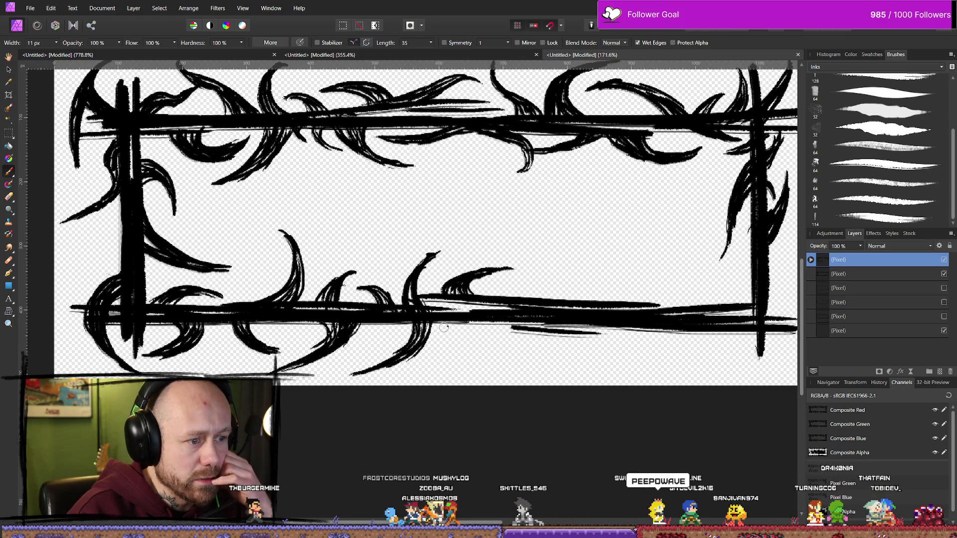
pyautogui.moveTo(476, 346); pyautogui.dragTo(493, 348)
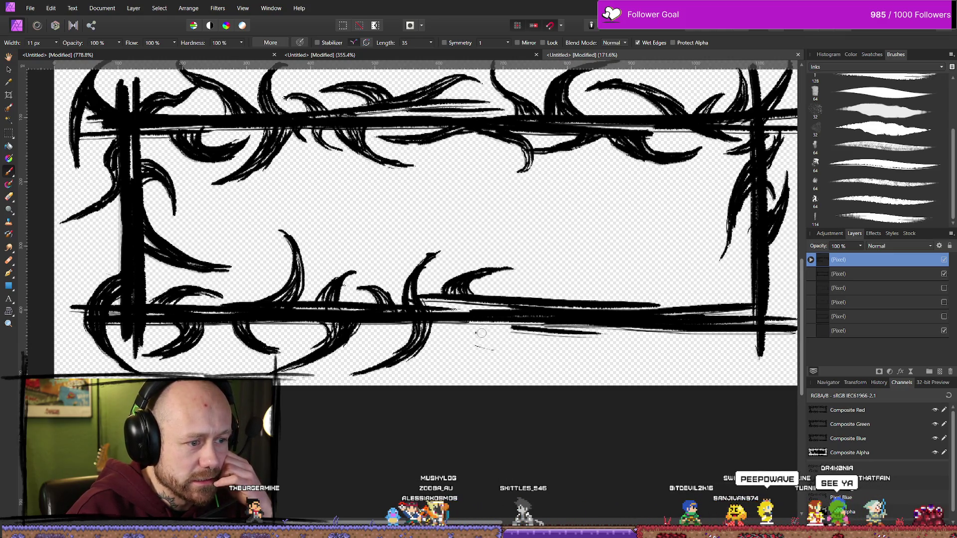
pyautogui.moveTo(454, 324); pyautogui.dragTo(568, 369)
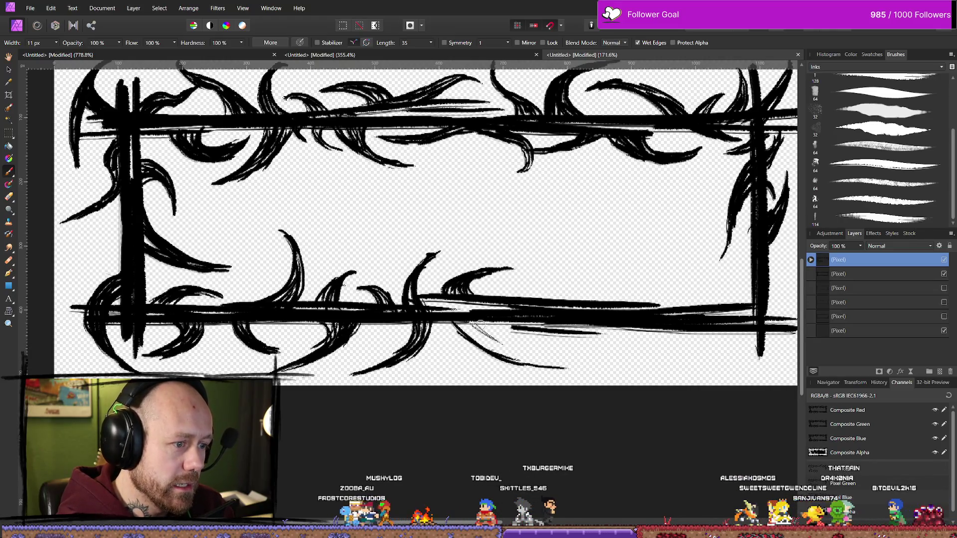
pyautogui.moveTo(505, 349); pyautogui.dragTo(482, 319)
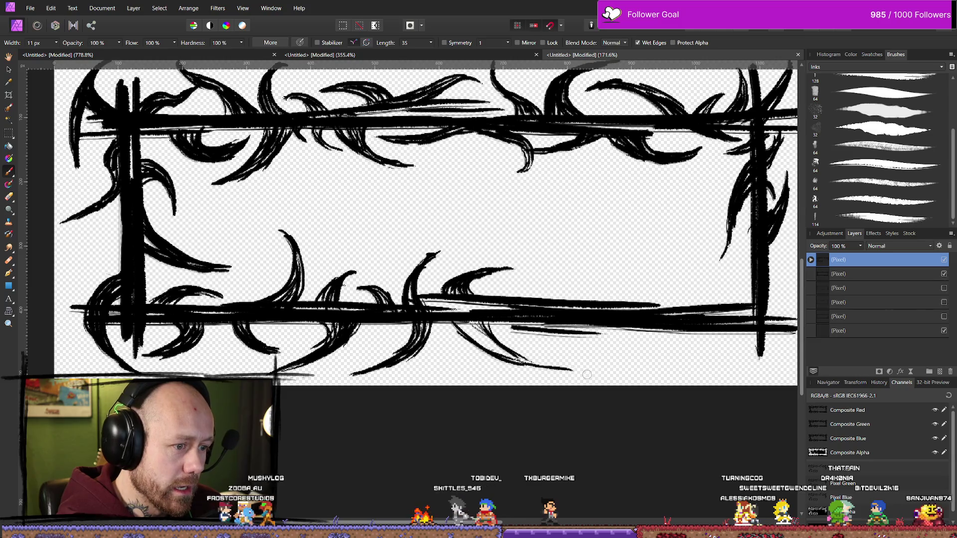
pyautogui.moveTo(588, 364)
pyautogui.mouseDown()
pyautogui.moveTo(510, 355)
pyautogui.moveTo(566, 366)
pyautogui.mouseUp()
pyautogui.press('e')
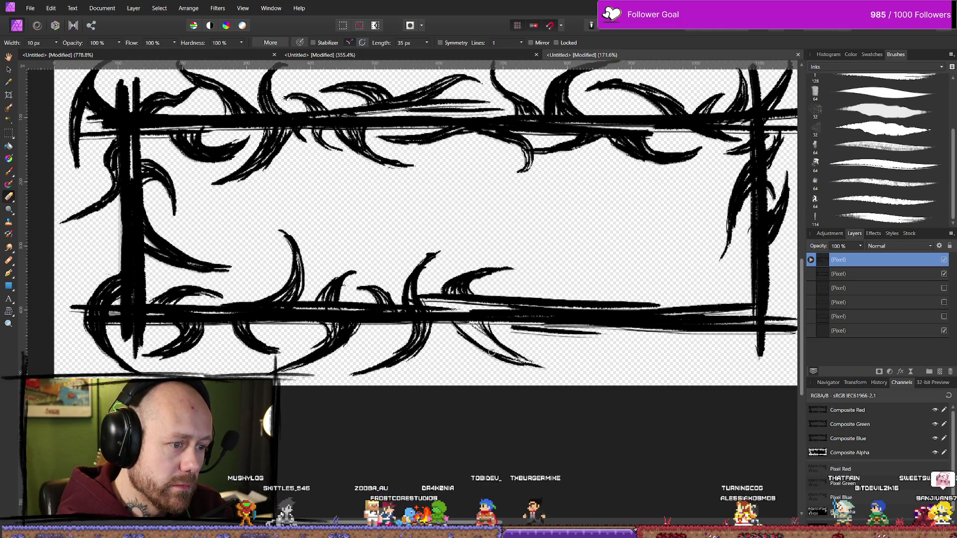
pyautogui.press('b')
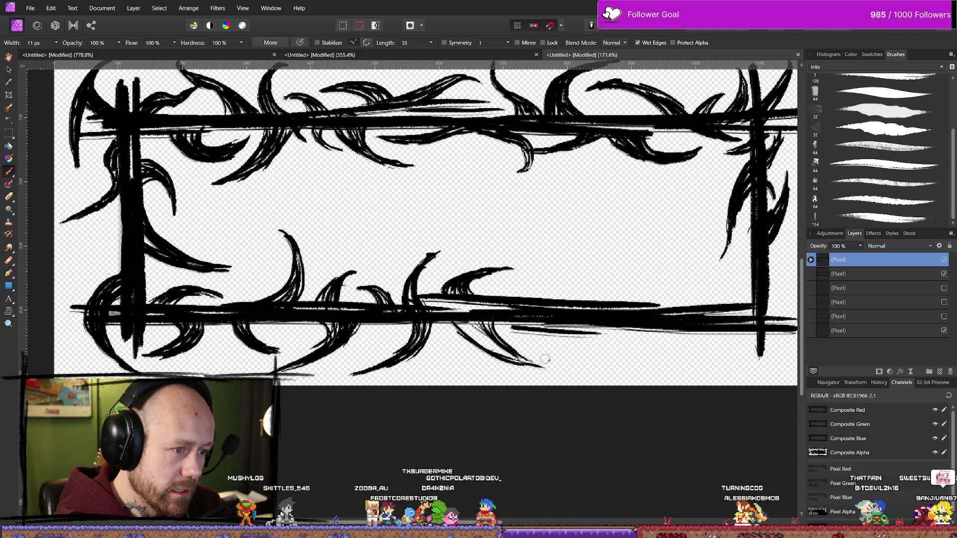
pyautogui.moveTo(544, 368)
pyautogui.mouseDown()
pyautogui.moveTo(566, 370)
pyautogui.moveTo(530, 362)
pyautogui.mouseUp()
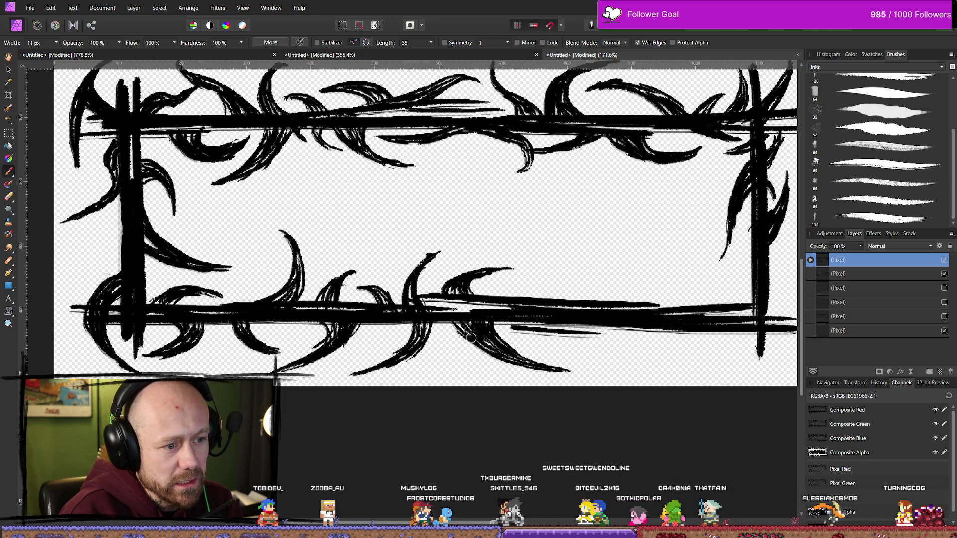
# - Erase the curled hook thorn above the bottom border and undo a stray stroke
pyautogui.press('e')
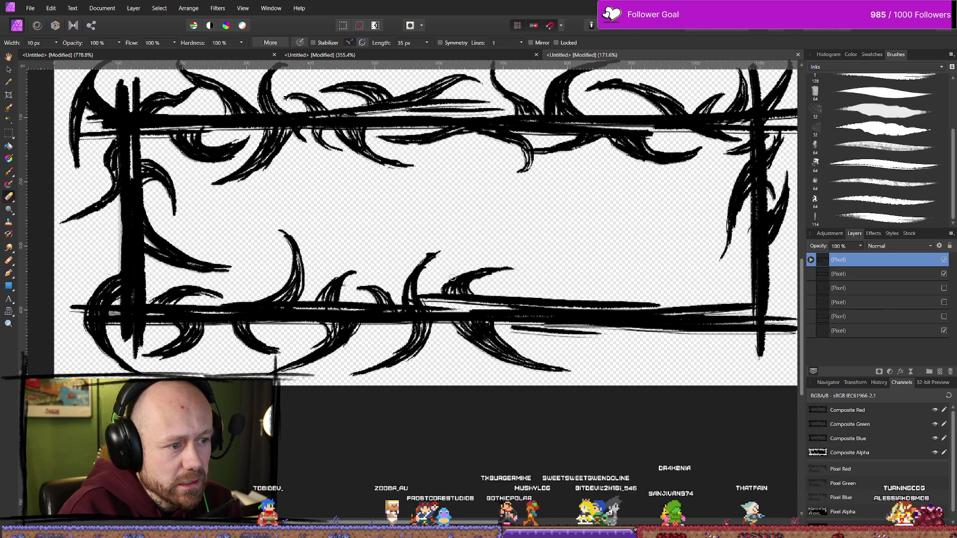
pyautogui.moveTo(453, 277); pyautogui.dragTo(469, 297)
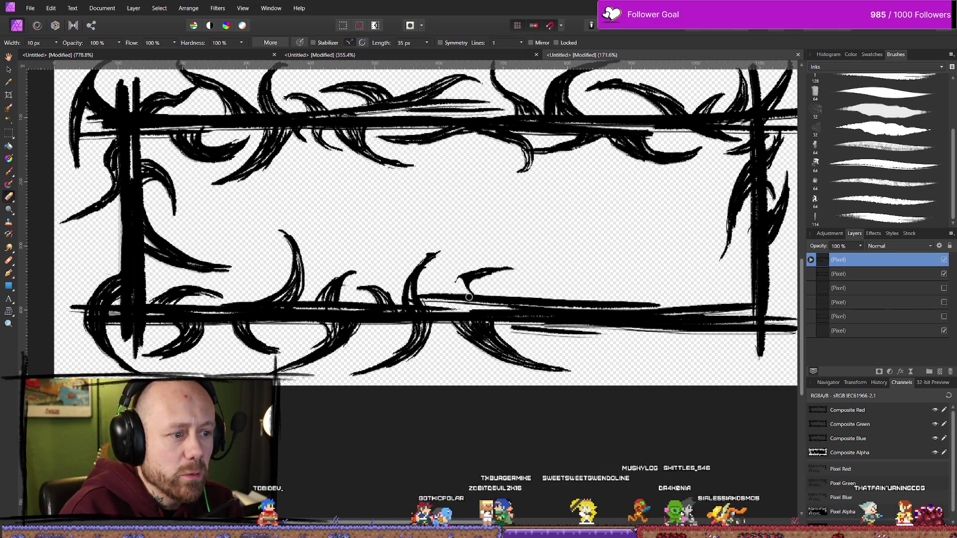
pyautogui.moveTo(509, 271); pyautogui.dragTo(454, 277)
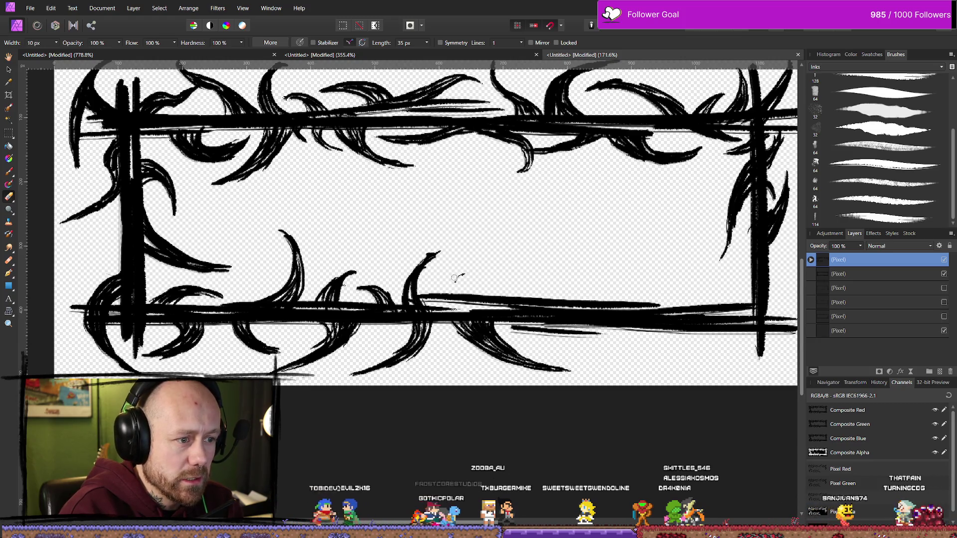
pyautogui.press('b')
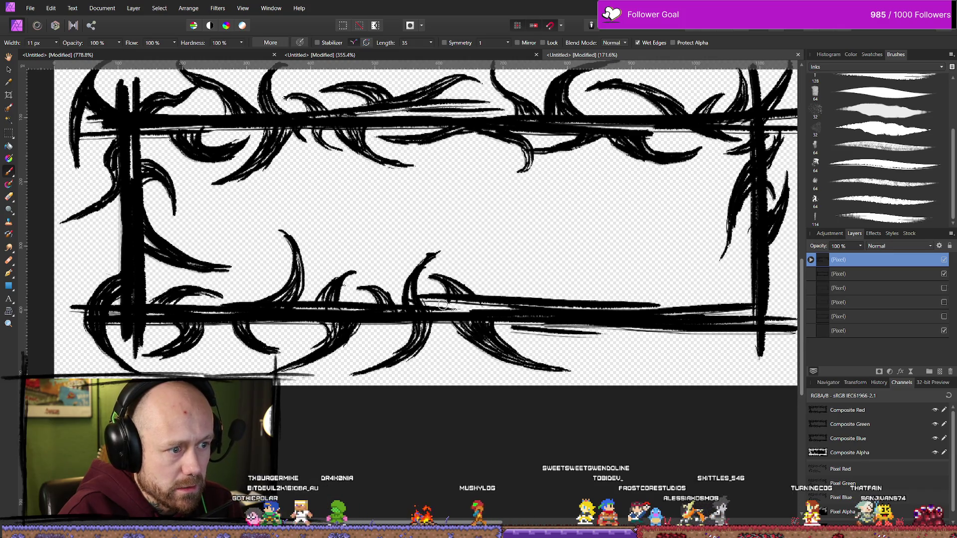
pyautogui.press('e')
pyautogui.moveTo(441, 279); pyautogui.dragTo(454, 308)
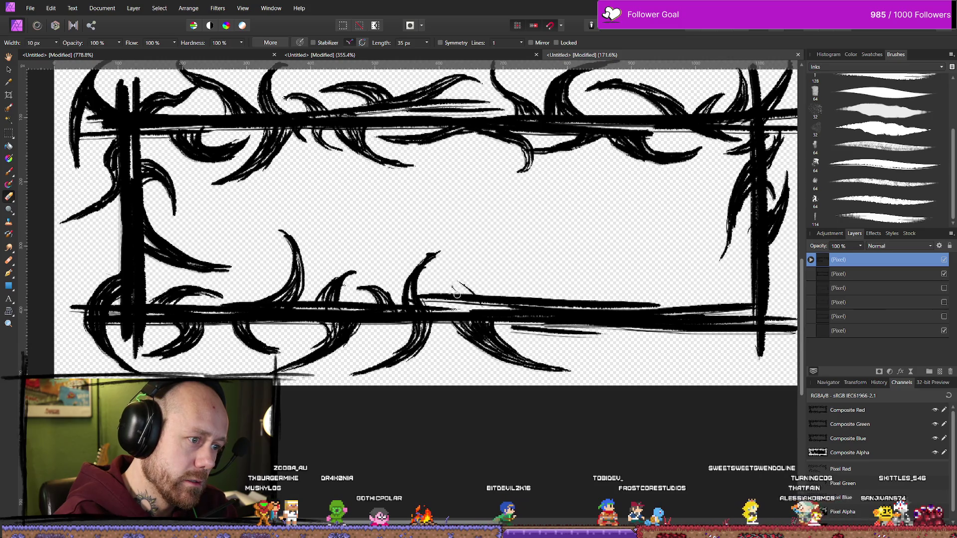
pyautogui.press('b')
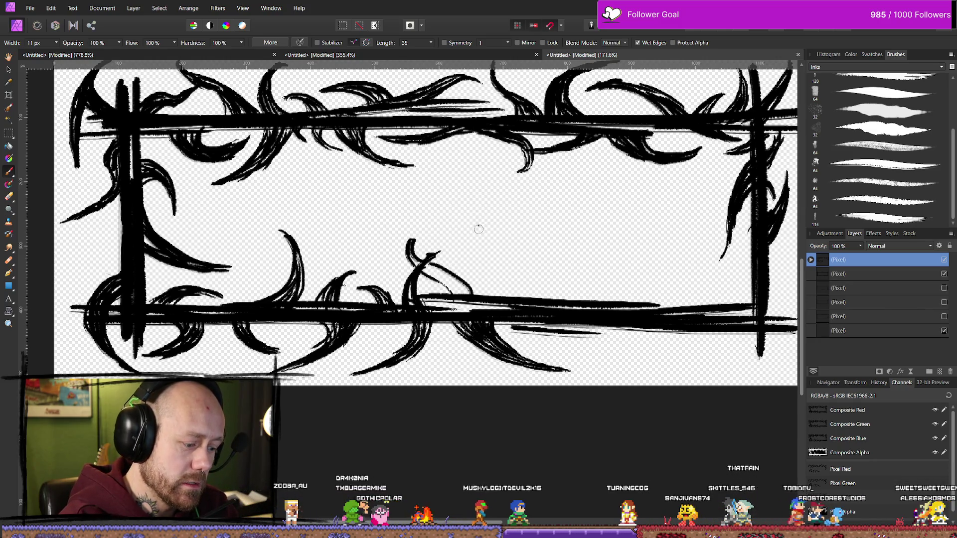
pyautogui.hotkey('ctrl', 'z')
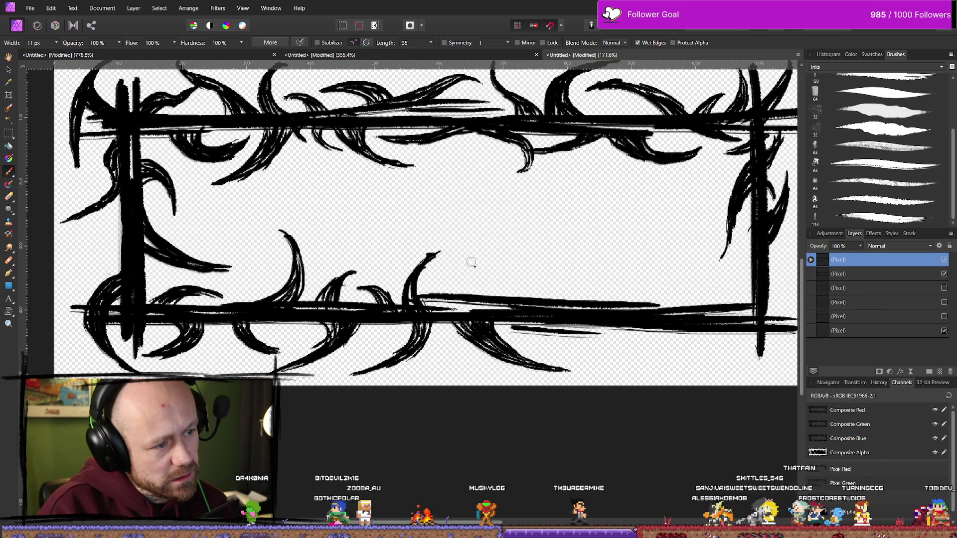
# - Sketch a thin new curved thorn extending down to the bottom border
pyautogui.press('e')
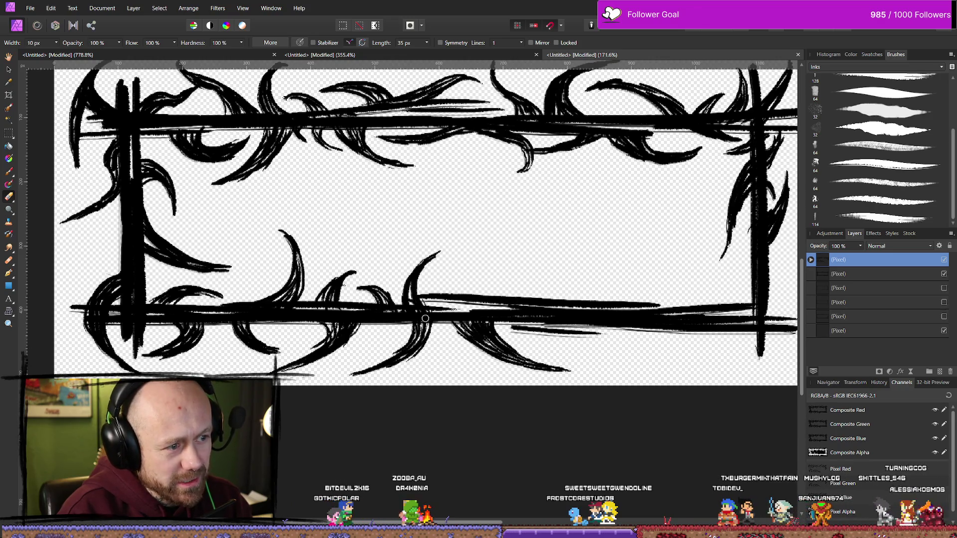
pyautogui.press('b')
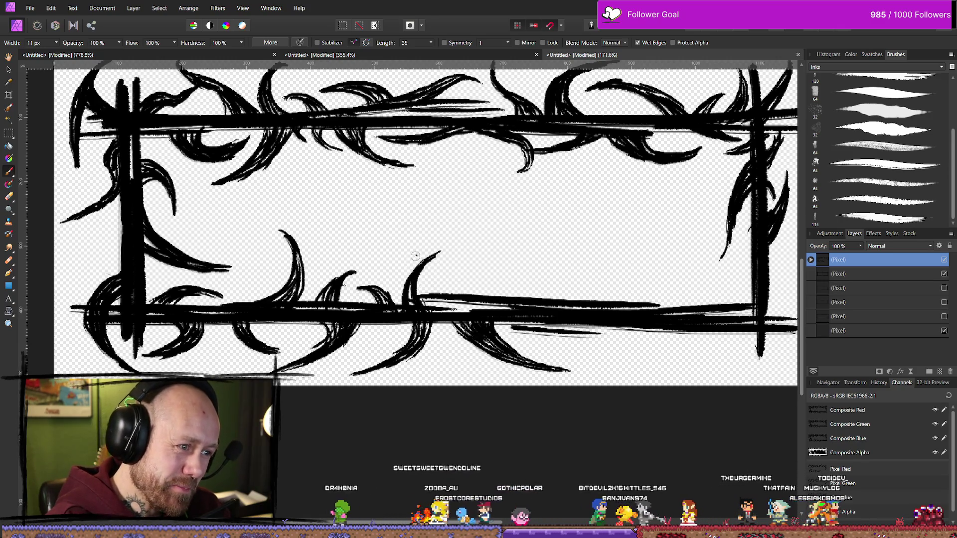
pyautogui.moveTo(408, 243); pyautogui.dragTo(442, 283)
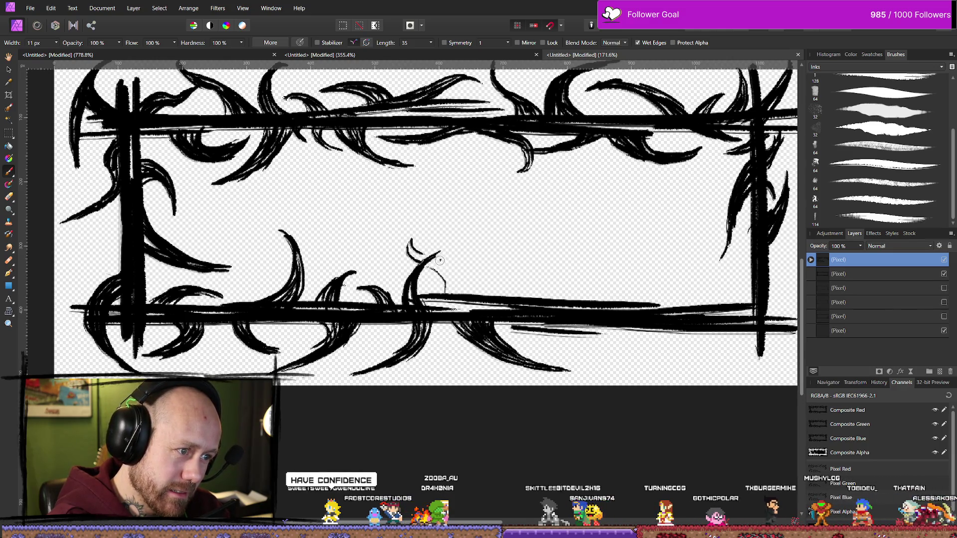
pyautogui.moveTo(466, 287); pyautogui.dragTo(476, 295)
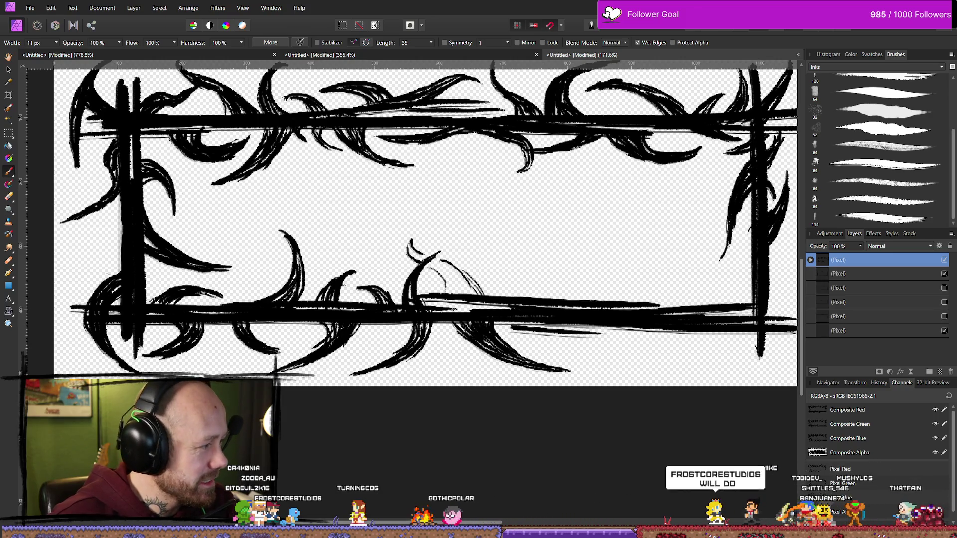
# - Close the dafont font page in the browser and reposition the window
pyautogui.hotkey('alt', 'Tab')
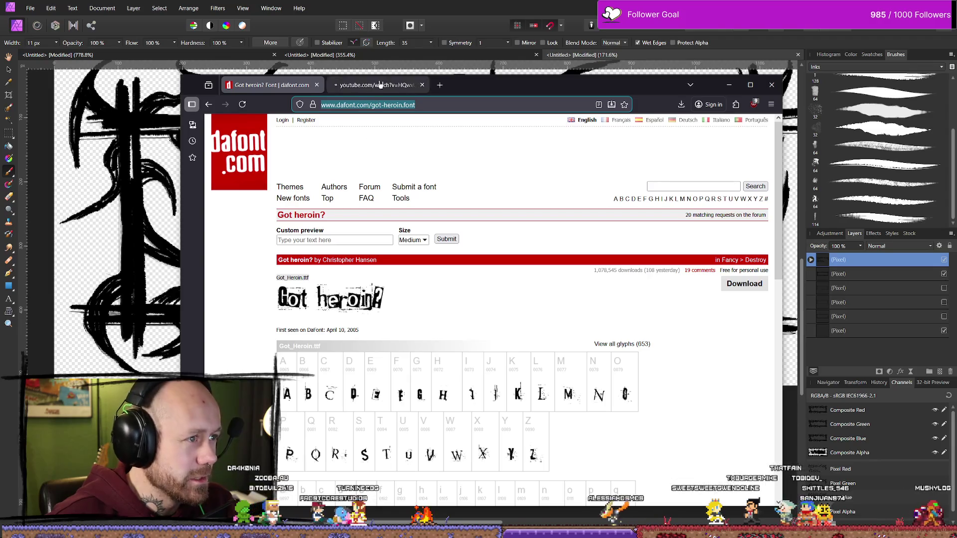
pyautogui.hotkey('ctrl', 'w')
pyautogui.moveTo(396, 93); pyautogui.dragTo(408, 87)
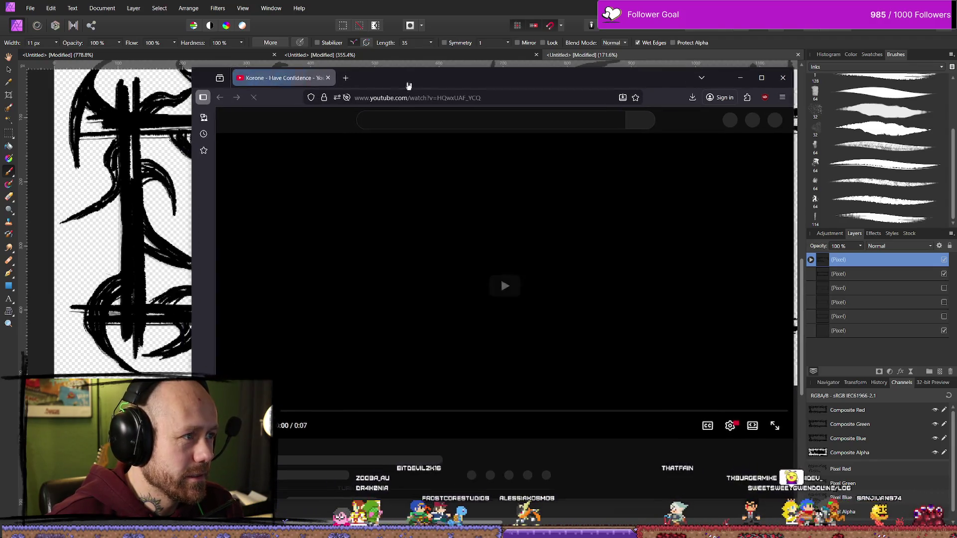
# - Play and replay the "Have Confidence" YouTube clip, then close the browser
pyautogui.click(516, 279)
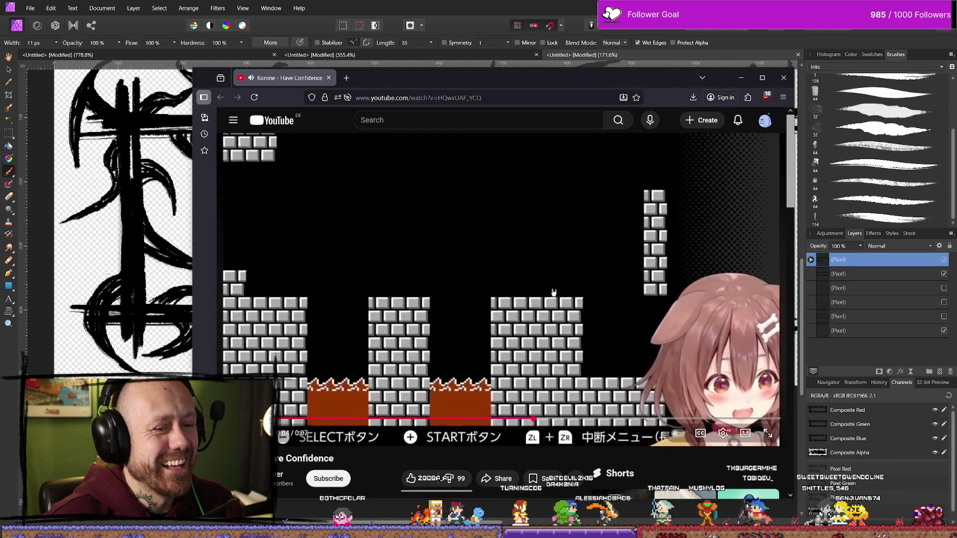
pyautogui.click(548, 291)
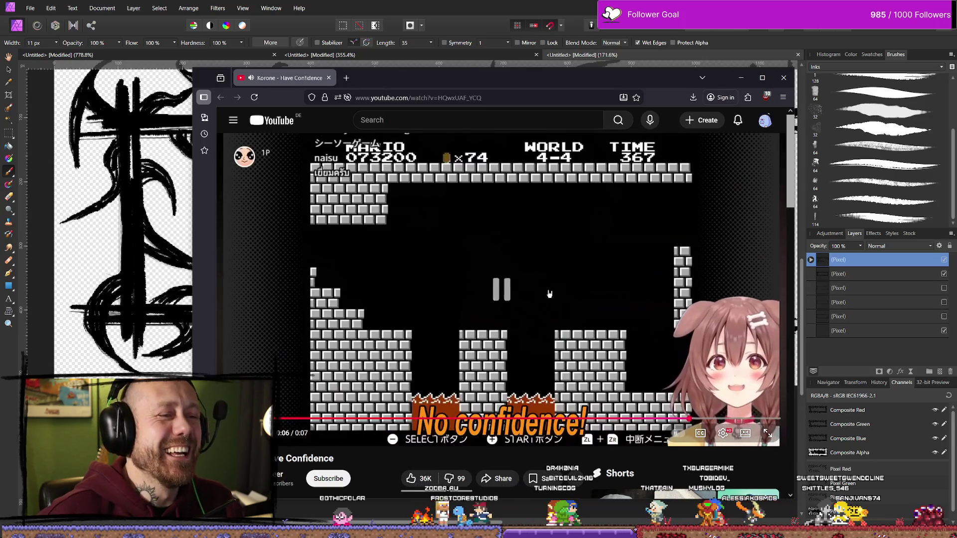
pyautogui.click(549, 291)
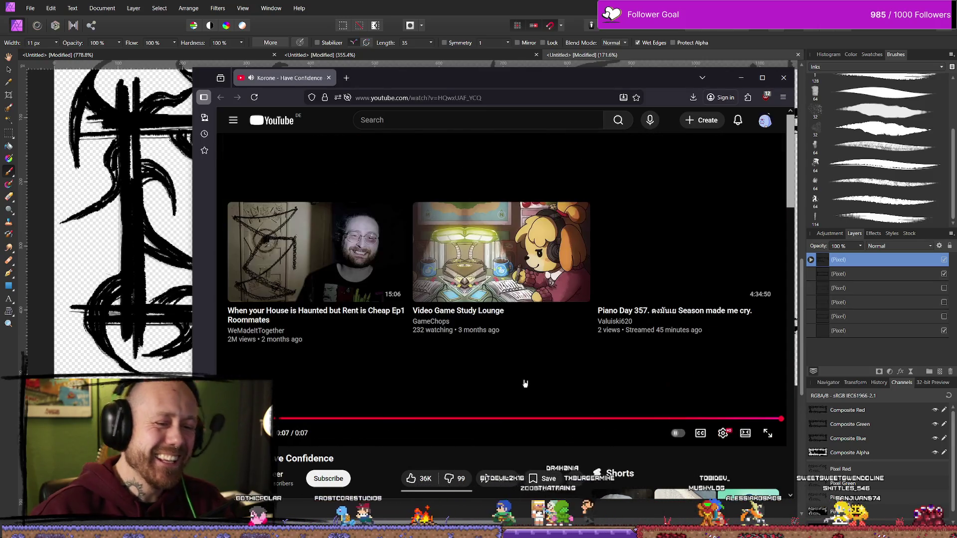
pyautogui.click(643, 399)
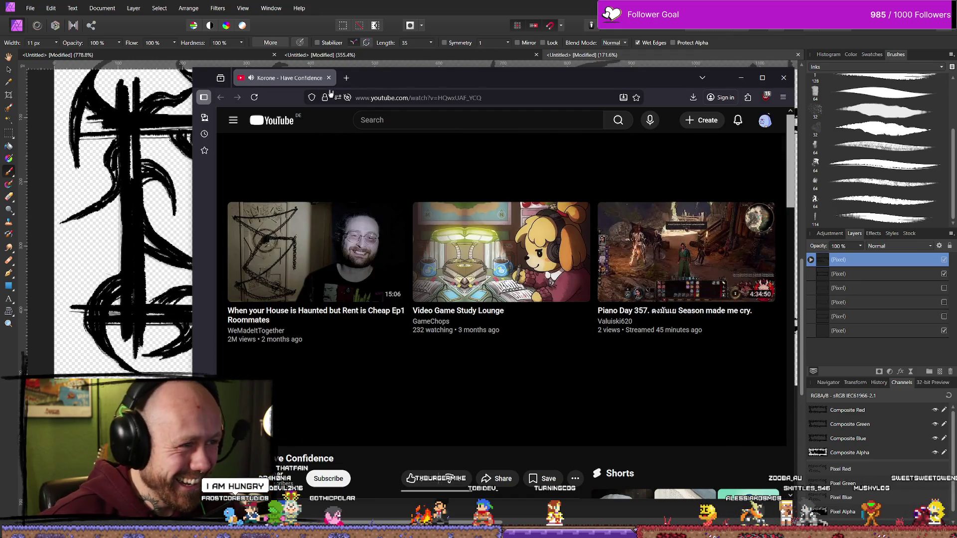
pyautogui.click(783, 77)
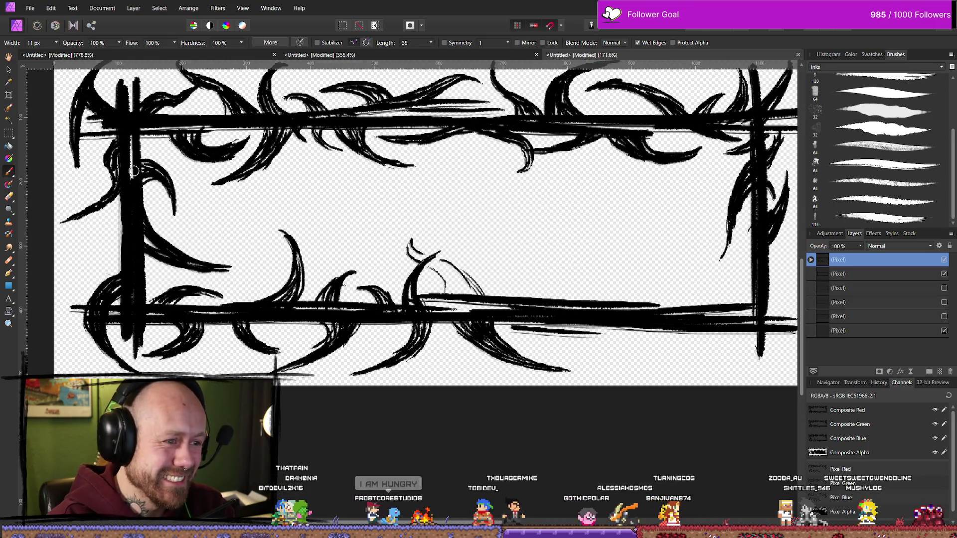
# - Undo the three latest thin hooked strokes near the bottom-middle, then pick the Erase Brush
pyautogui.hotkey('ctrl', 'z')
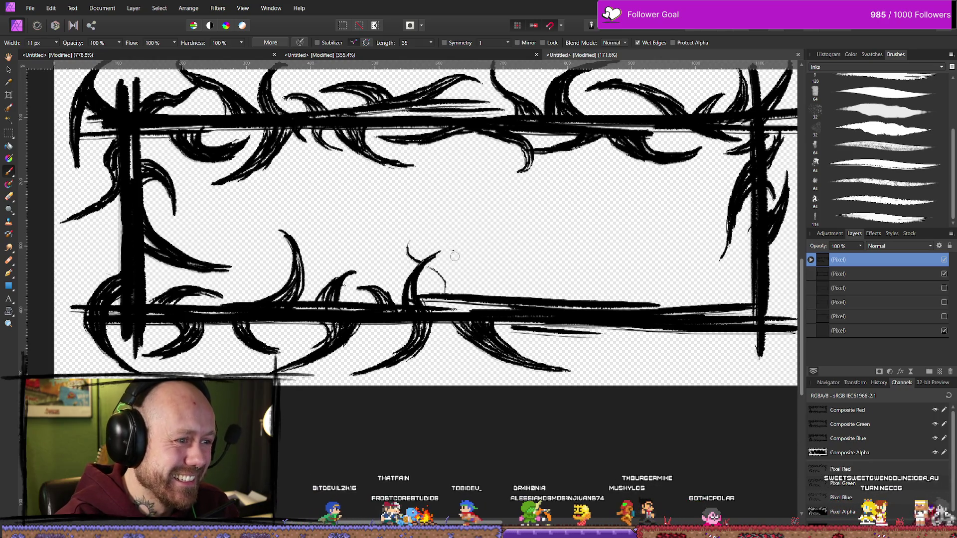
pyautogui.hotkey('ctrl', 'z')
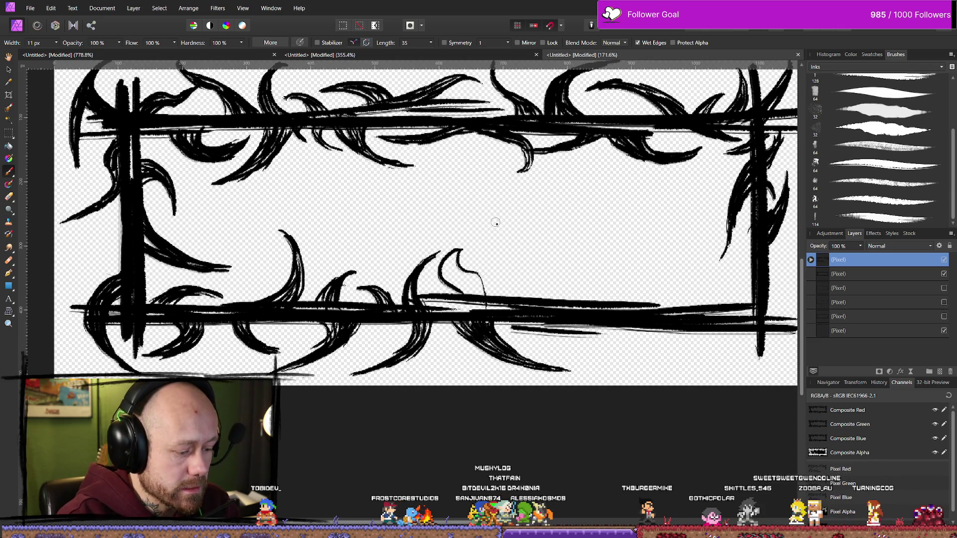
pyautogui.hotkey('ctrl', 'z')
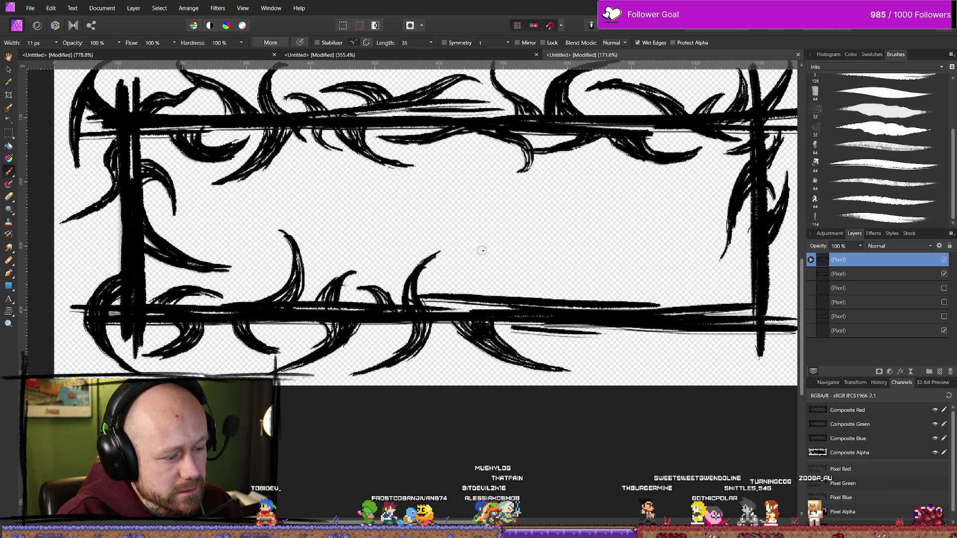
pyautogui.press('e')
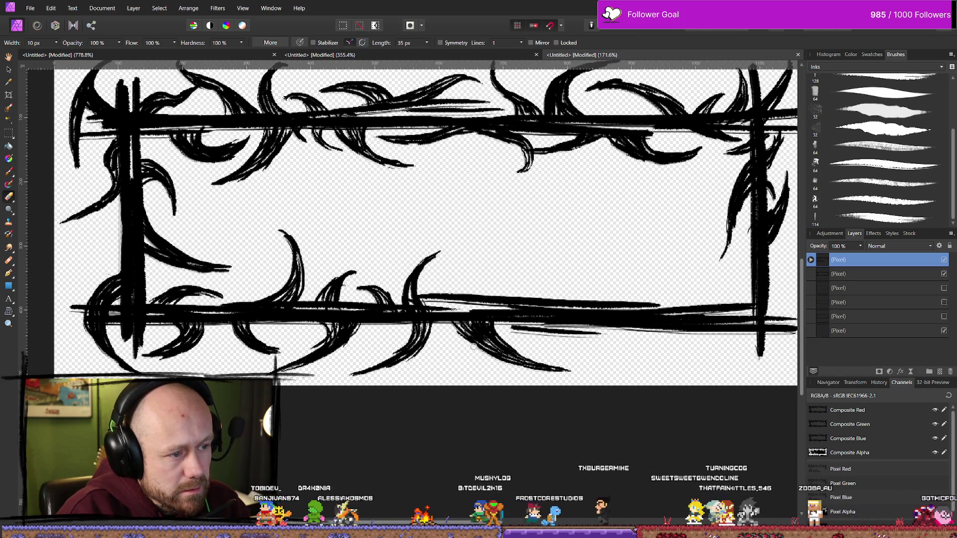
# - Paint a curved thorn sweeping up-right from the bottom border, going over it twice to thicken it
pyautogui.scroll(-6, 470, 350)
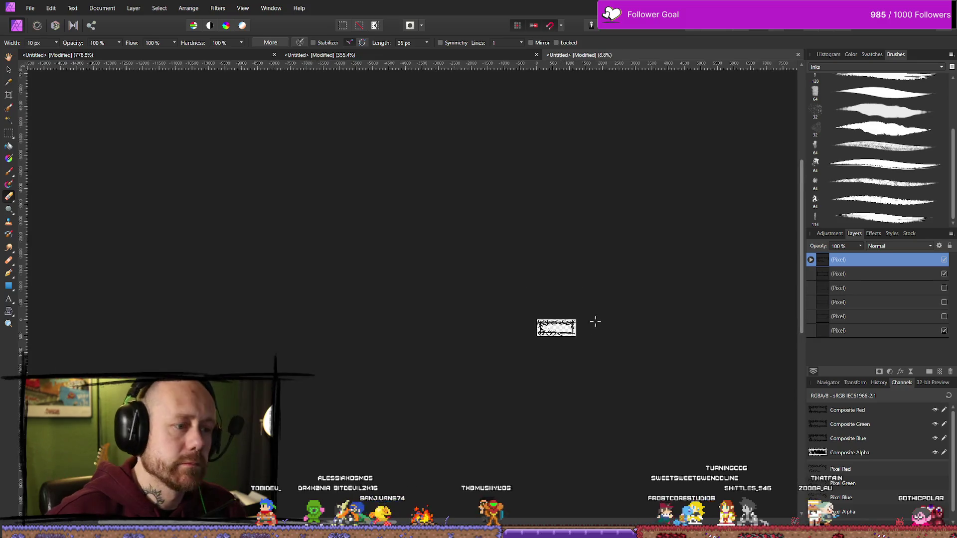
pyautogui.scroll(3, 594, 320)
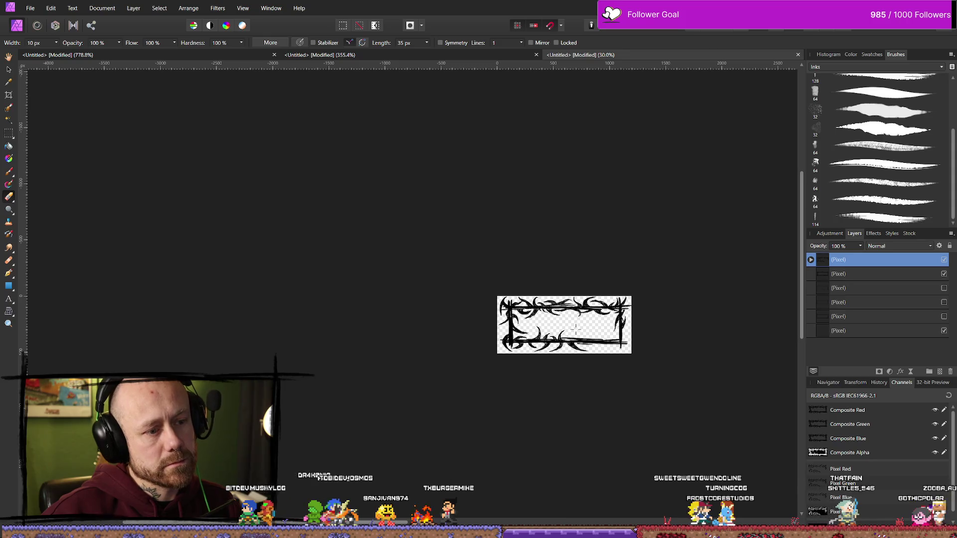
pyautogui.scroll(5, 554, 322)
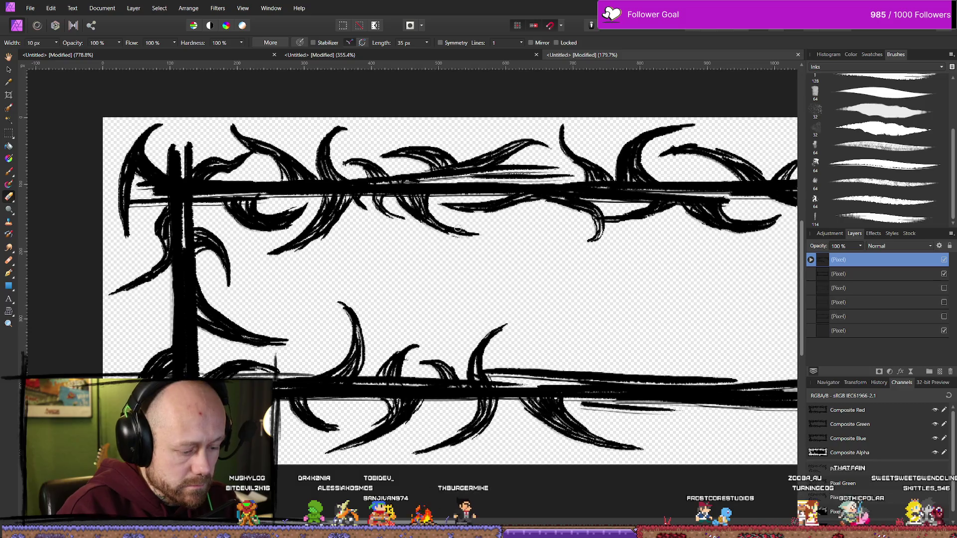
pyautogui.press('b')
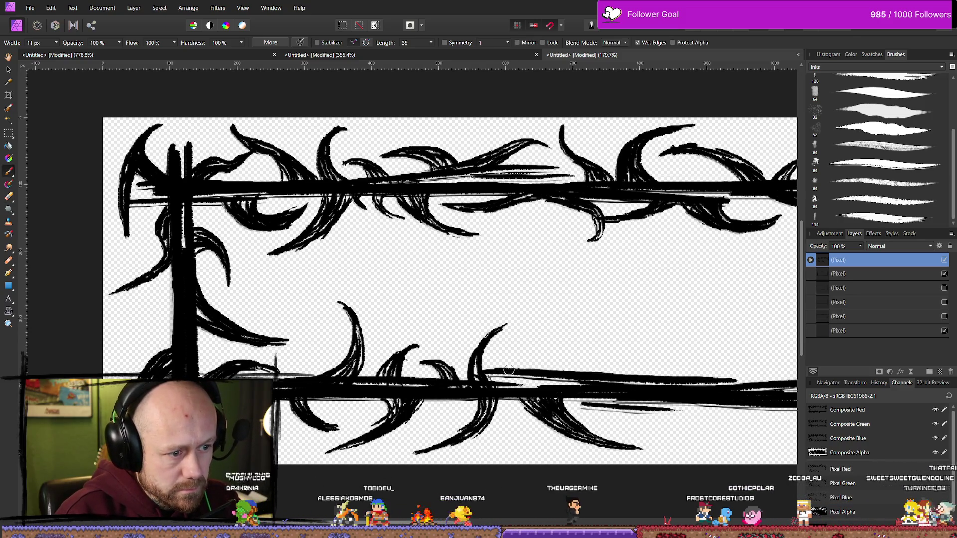
pyautogui.moveTo(506, 371); pyautogui.dragTo(597, 329)
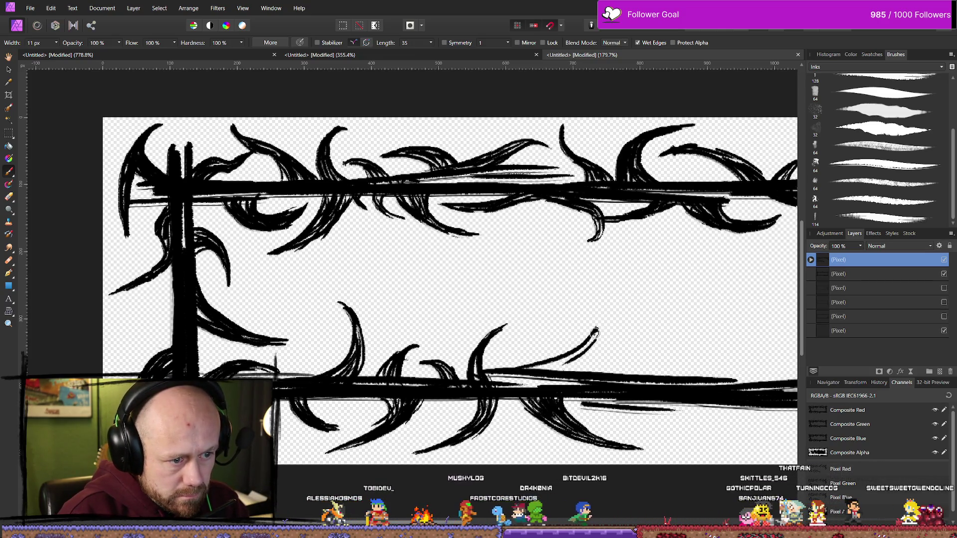
pyautogui.moveTo(529, 373)
pyautogui.mouseDown()
pyautogui.moveTo(574, 357)
pyautogui.moveTo(593, 330)
pyautogui.mouseUp()
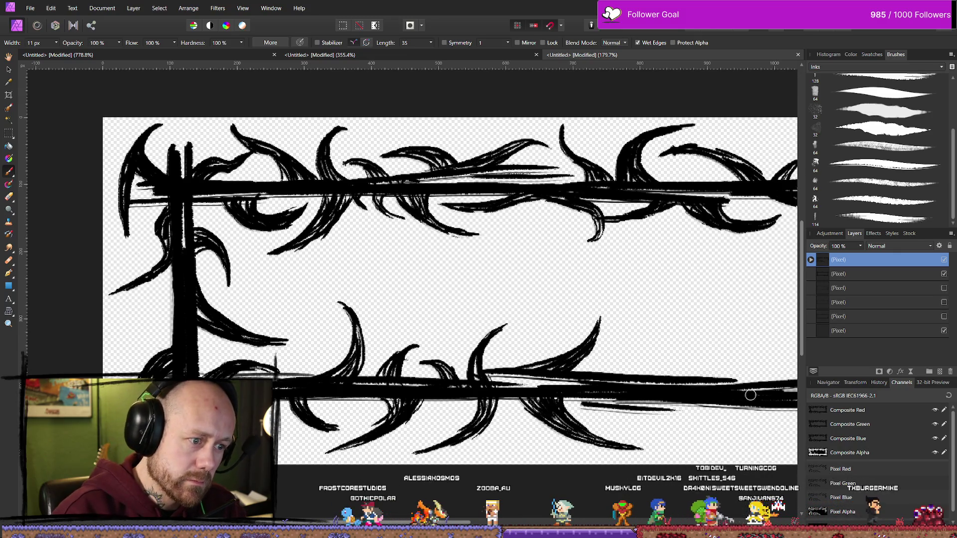
pyautogui.scroll(-5, 620, 363)
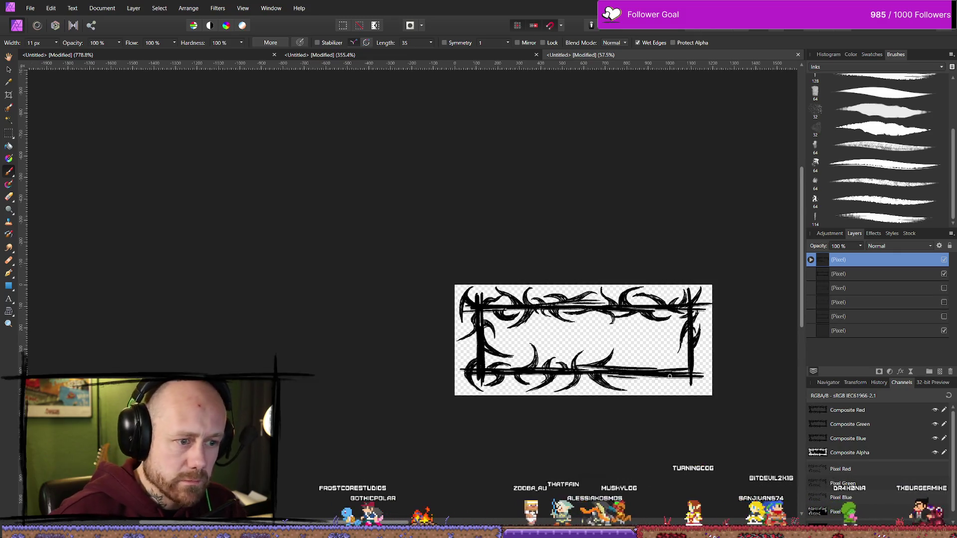
# - Paint a thin arcing thorn up from the bottom border right of centre, redrawing it after one undo
pyautogui.hscroll(4, 549, 369)
pyautogui.scroll(-4, 517, 377)
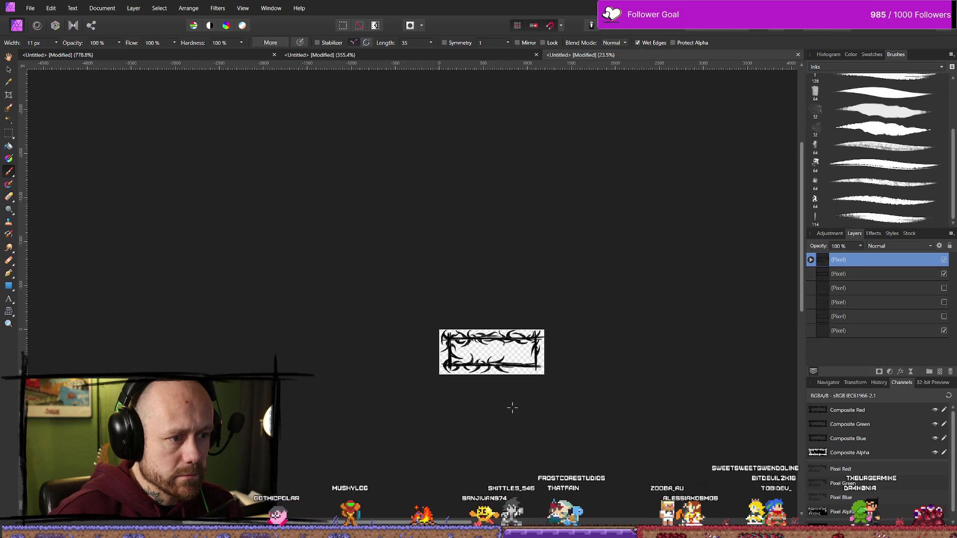
pyautogui.scroll(5, 506, 391)
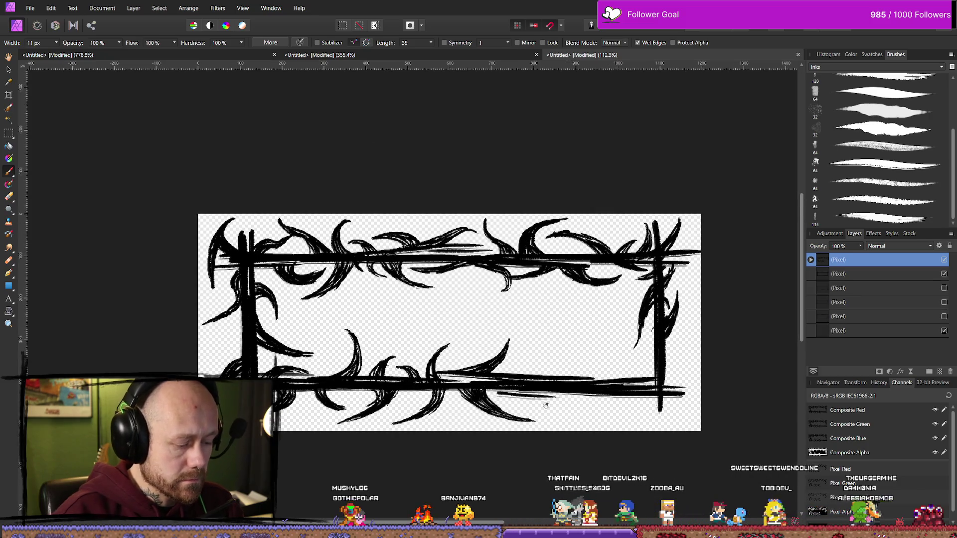
pyautogui.press('e')
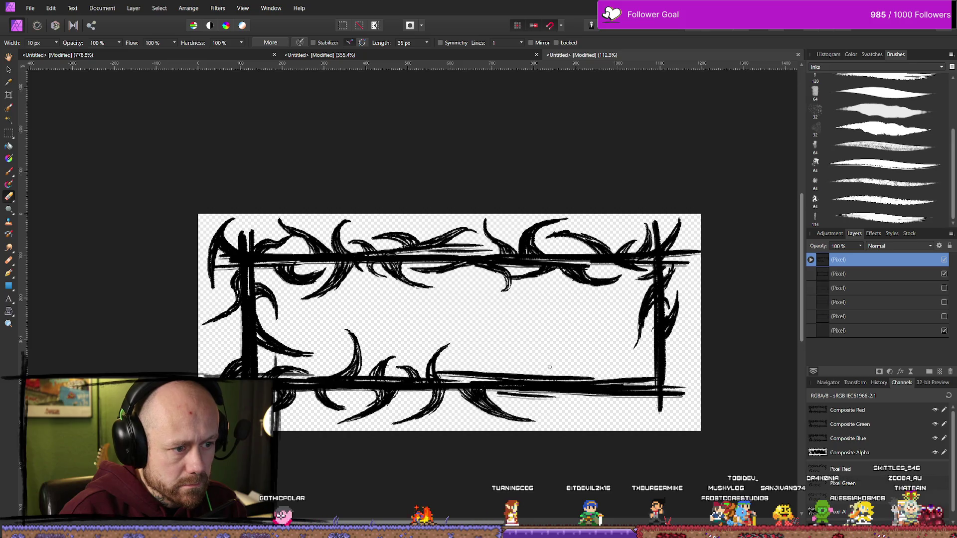
pyautogui.press('b')
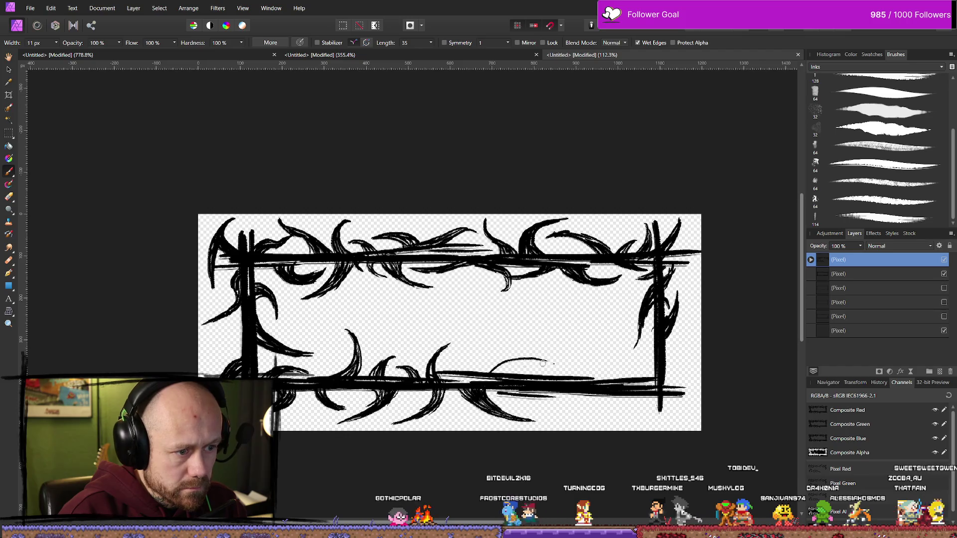
pyautogui.moveTo(466, 370); pyautogui.dragTo(533, 345)
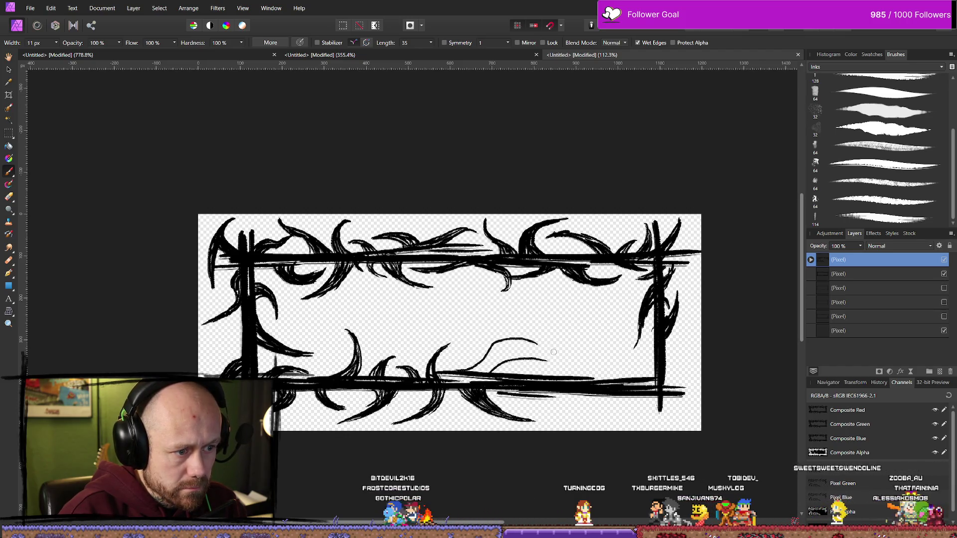
pyautogui.hotkey('ctrl', 'z')
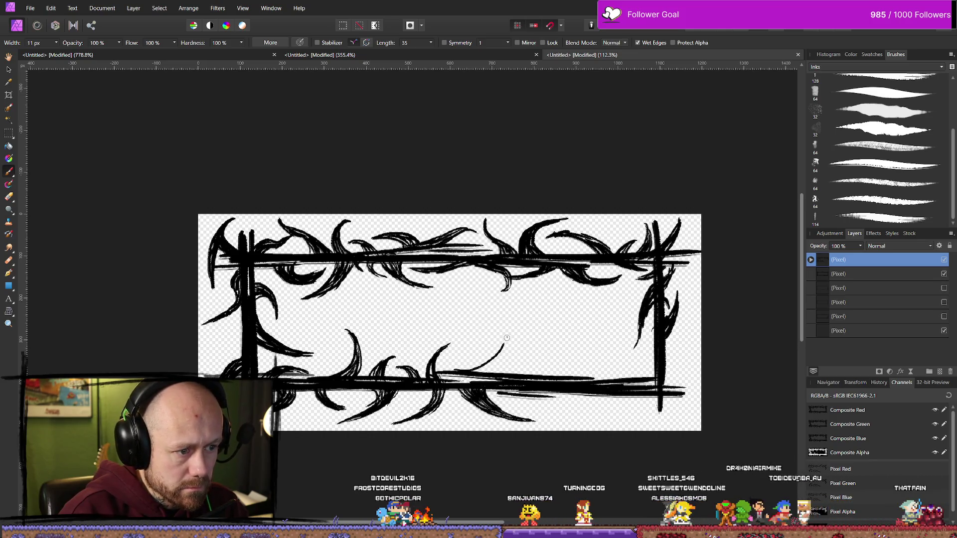
pyautogui.moveTo(505, 344); pyautogui.dragTo(534, 355)
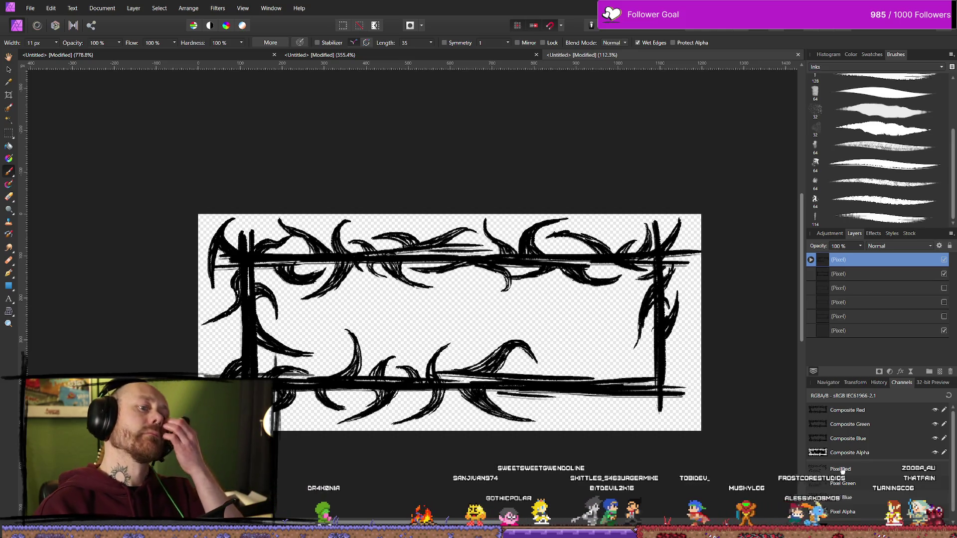
pyautogui.scroll(-6, 573, 366)
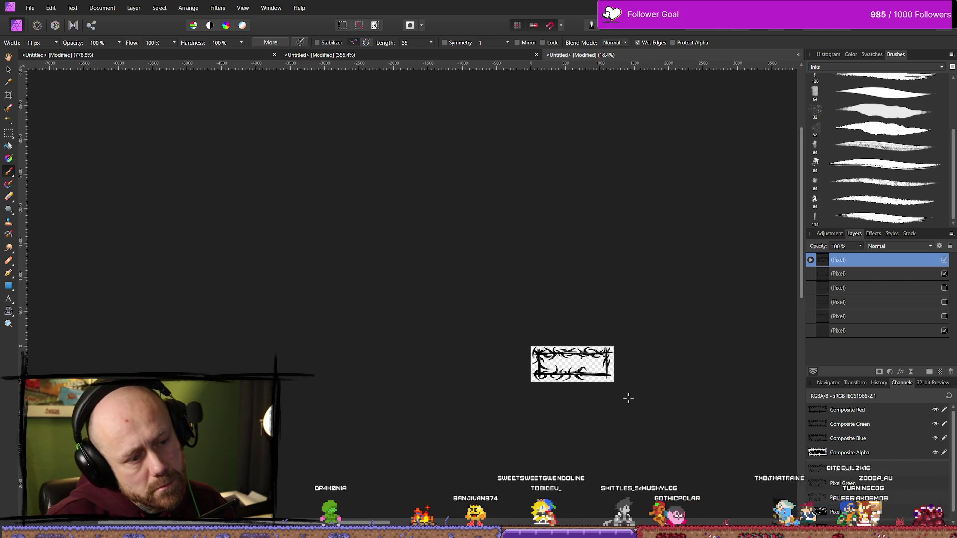
# - Add two short thin ink strokes to the bottom-middle thorn, doubling its curve
pyautogui.scroll(2, 615, 393)
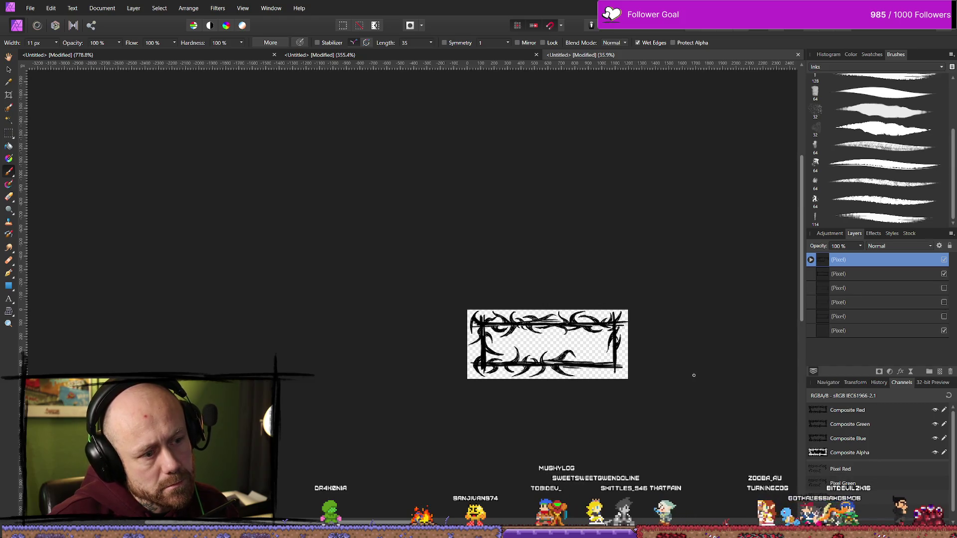
pyautogui.scroll(3, 648, 384)
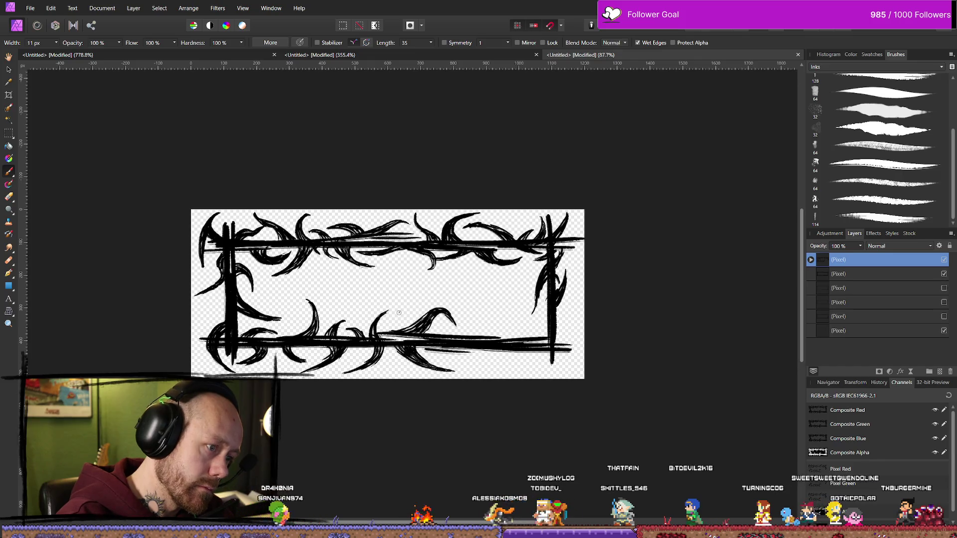
pyautogui.moveTo(398, 312); pyautogui.dragTo(470, 337)
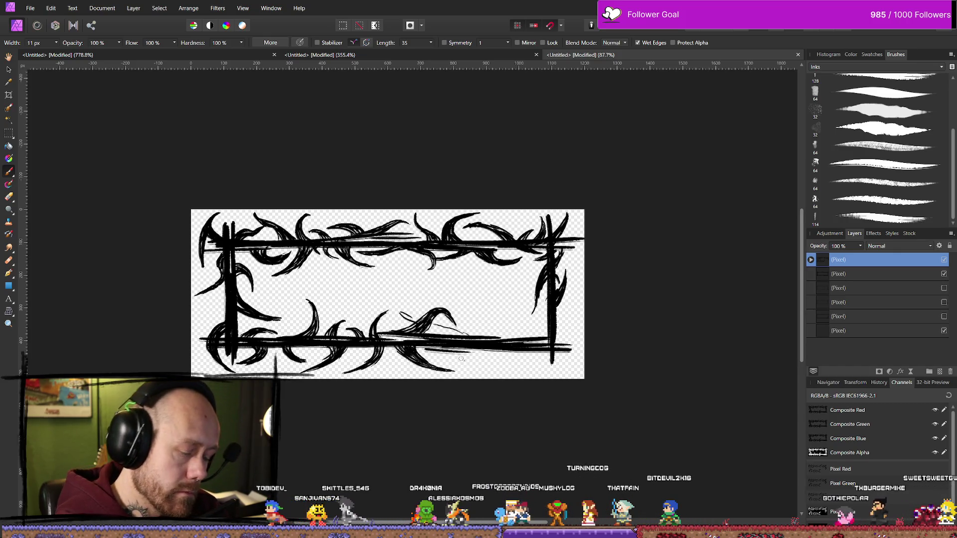
pyautogui.scroll(2, 445, 264)
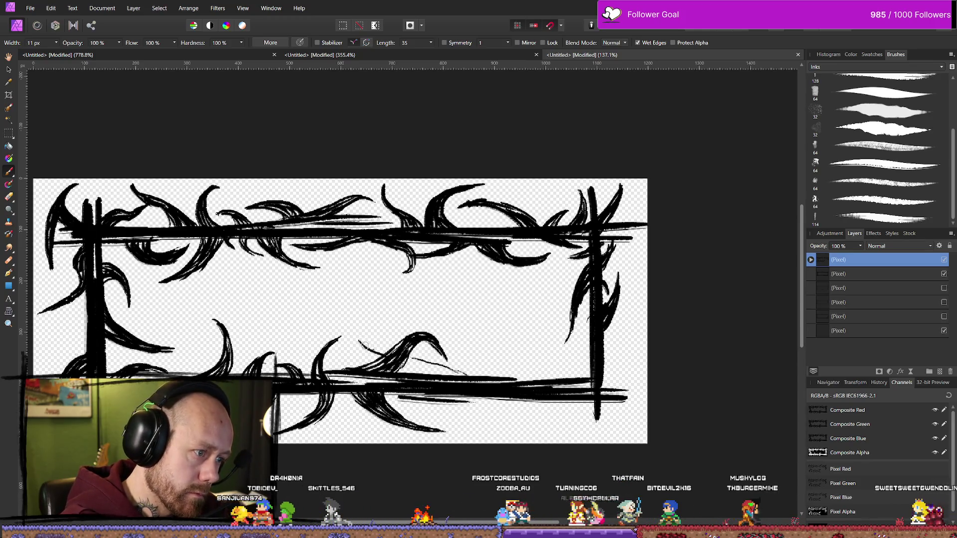
pyautogui.moveTo(362, 341); pyautogui.dragTo(371, 351)
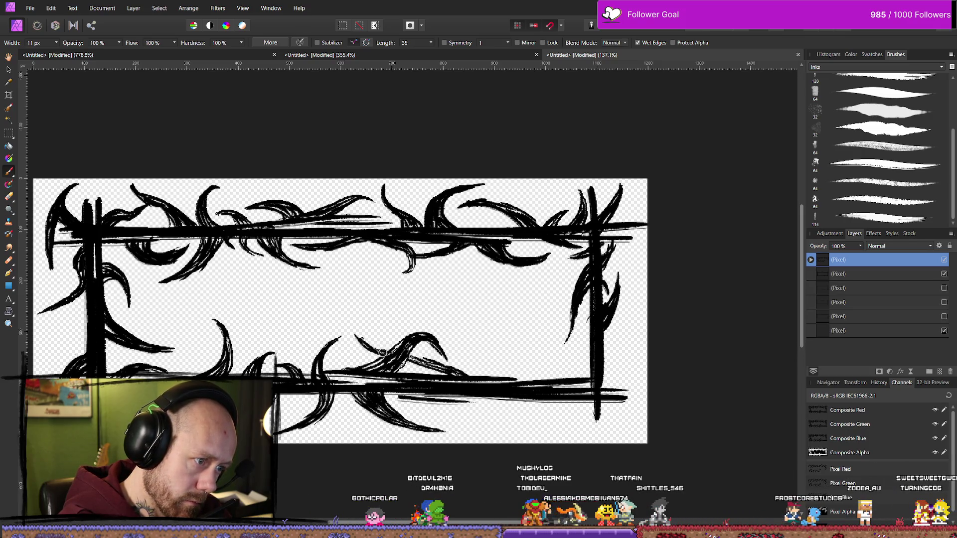
pyautogui.press('e')
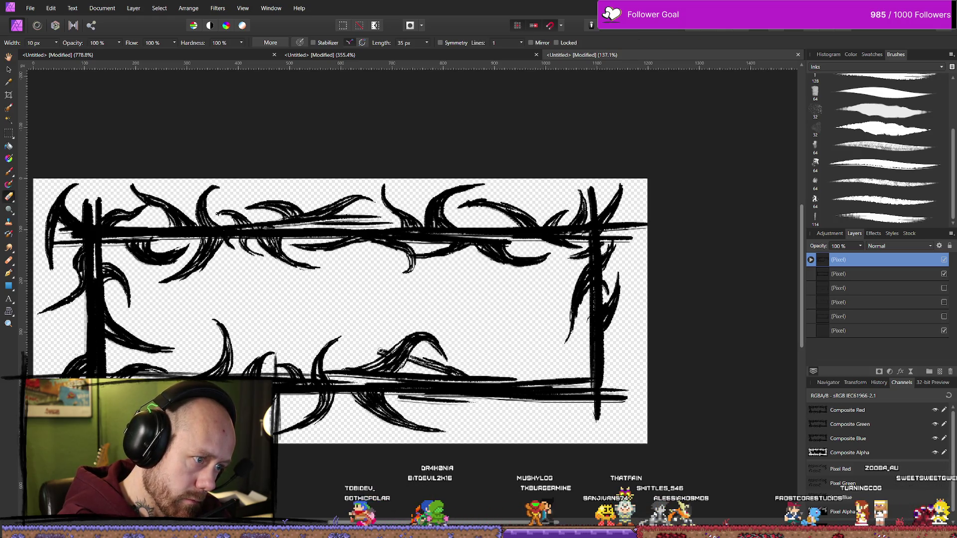
# - Return to the Paint Brush and close the accidentally opened Character panel
pyautogui.press('b')
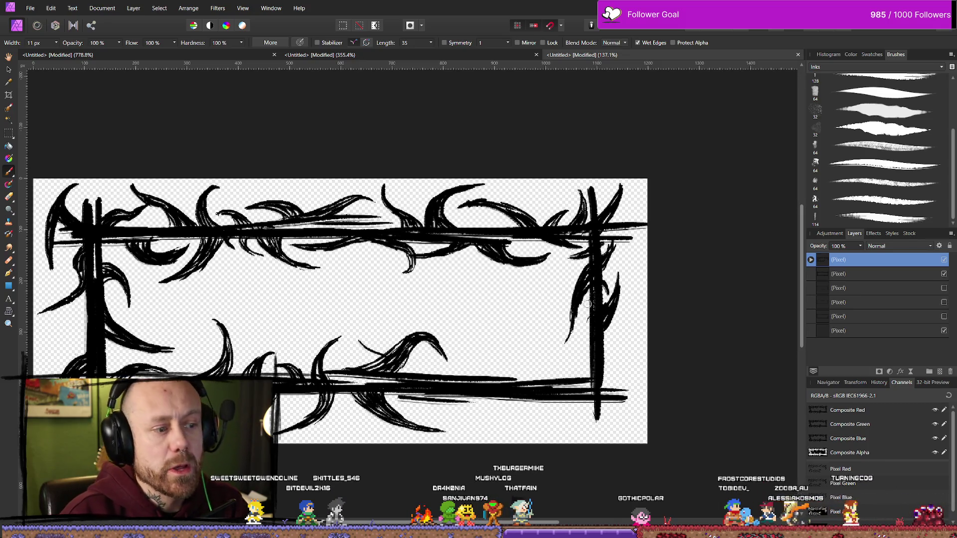
pyautogui.hotkey('ctrl', 't')
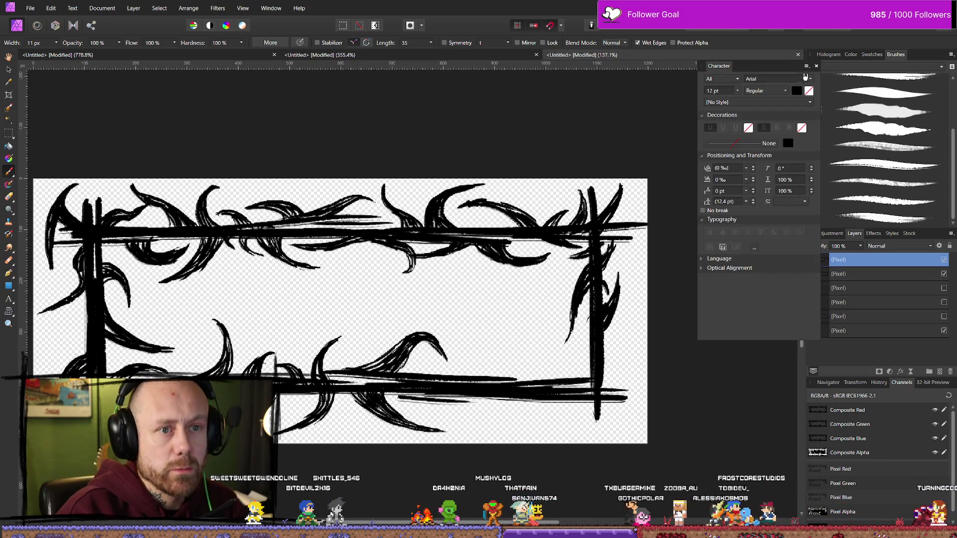
pyautogui.click(816, 65)
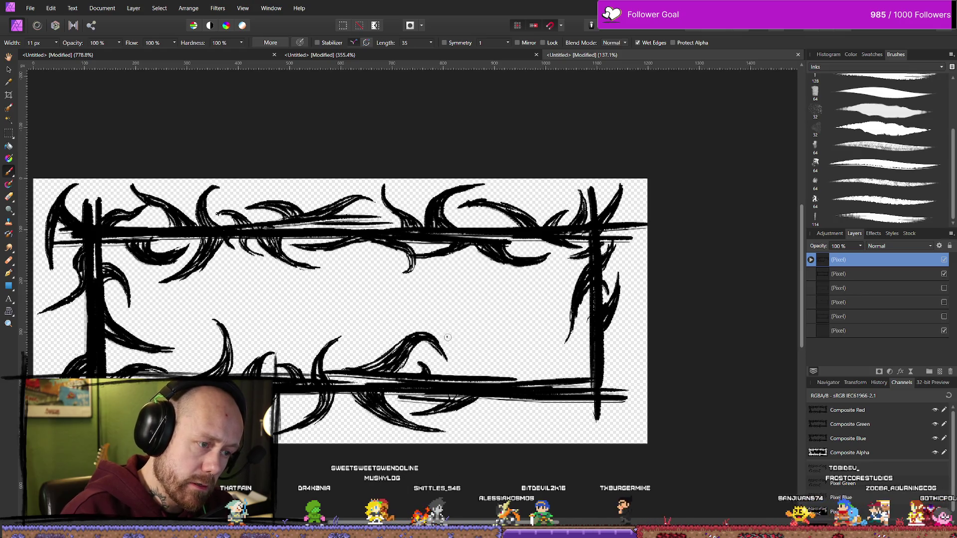
# - Paint a small hooked thorn right of centre on the bottom border, erasing and redoing the first curve
pyautogui.moveTo(455, 343)
pyautogui.mouseDown()
pyautogui.moveTo(467, 356)
pyautogui.moveTo(463, 373)
pyautogui.moveTo(477, 357)
pyautogui.moveTo(466, 373)
pyautogui.mouseUp()
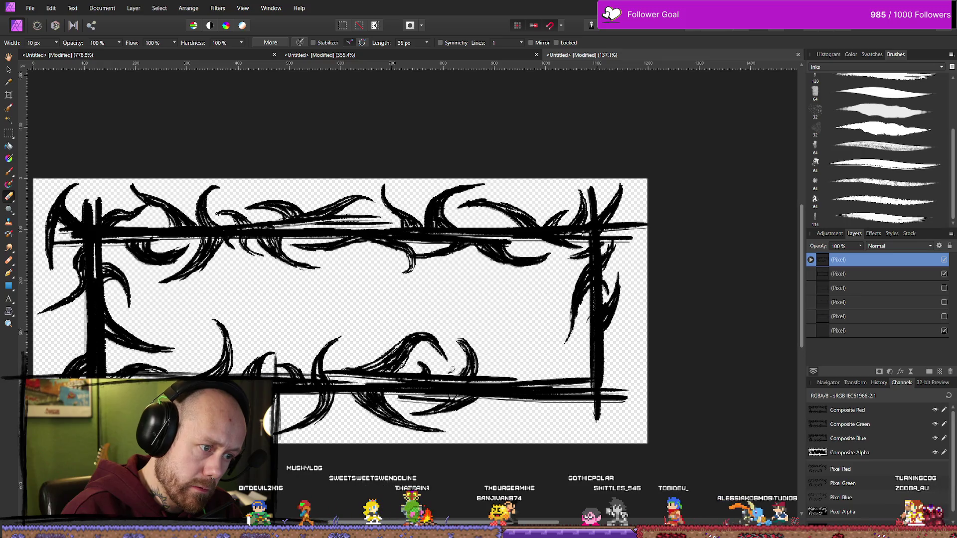
pyautogui.moveTo(470, 365)
pyautogui.mouseDown()
pyautogui.moveTo(471, 351)
pyautogui.moveTo(474, 371)
pyautogui.mouseUp()
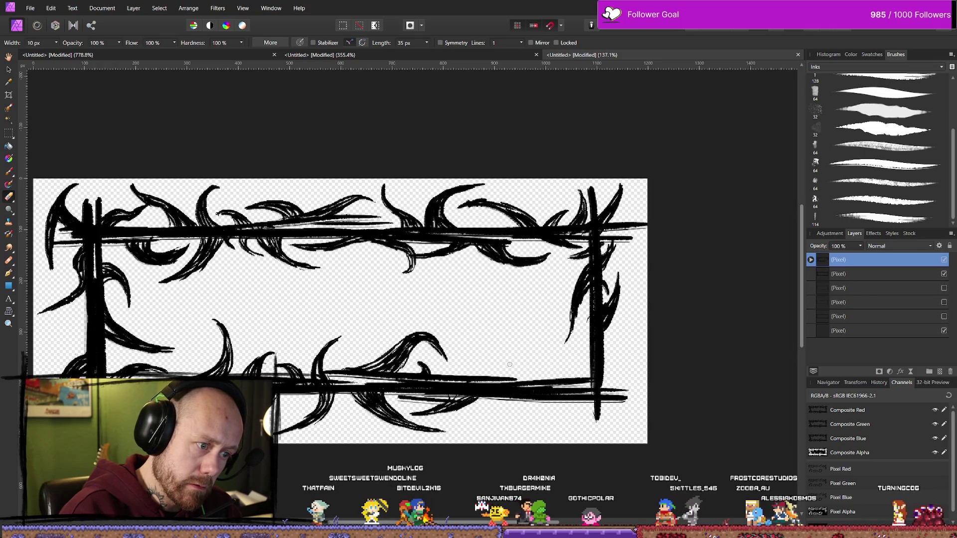
pyautogui.press('b')
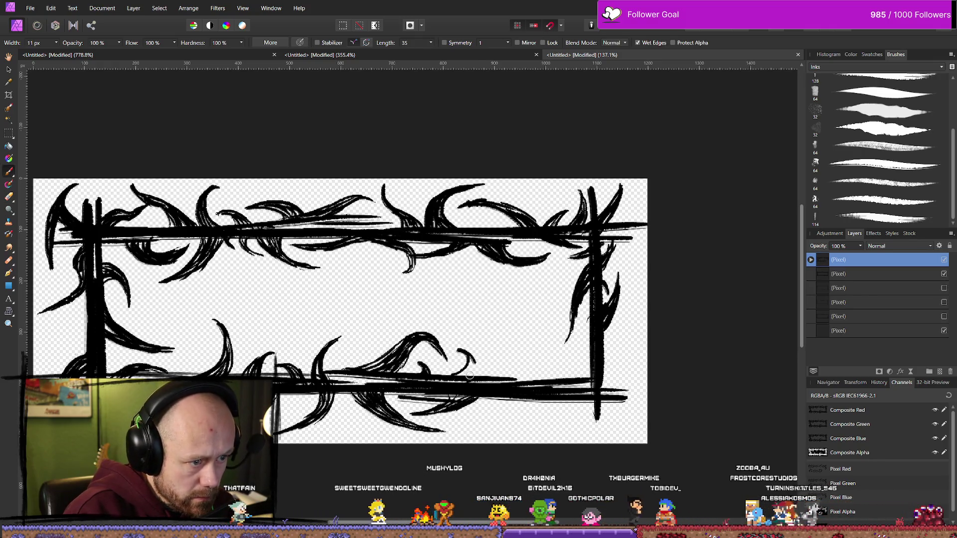
pyautogui.moveTo(452, 360); pyautogui.dragTo(474, 371)
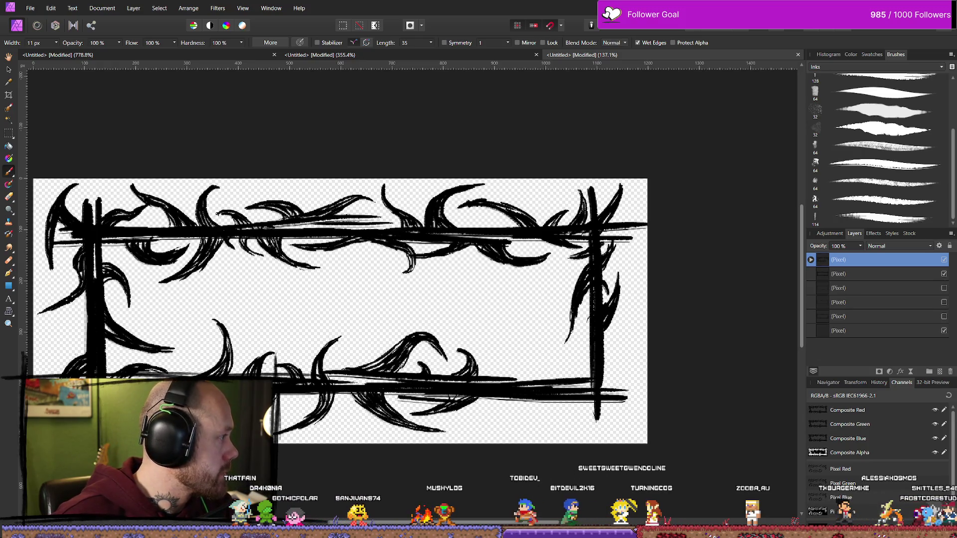
# - Paint a short stroke on the lower thorns, then erase and undo it, ending back on the ink brush
pyautogui.scroll(-8, 564, 374)
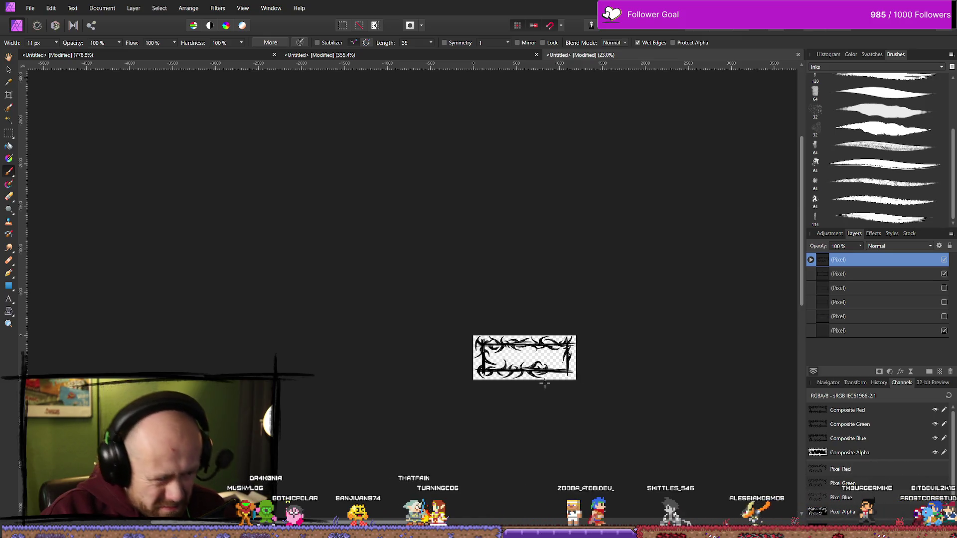
pyautogui.scroll(5, 556, 383)
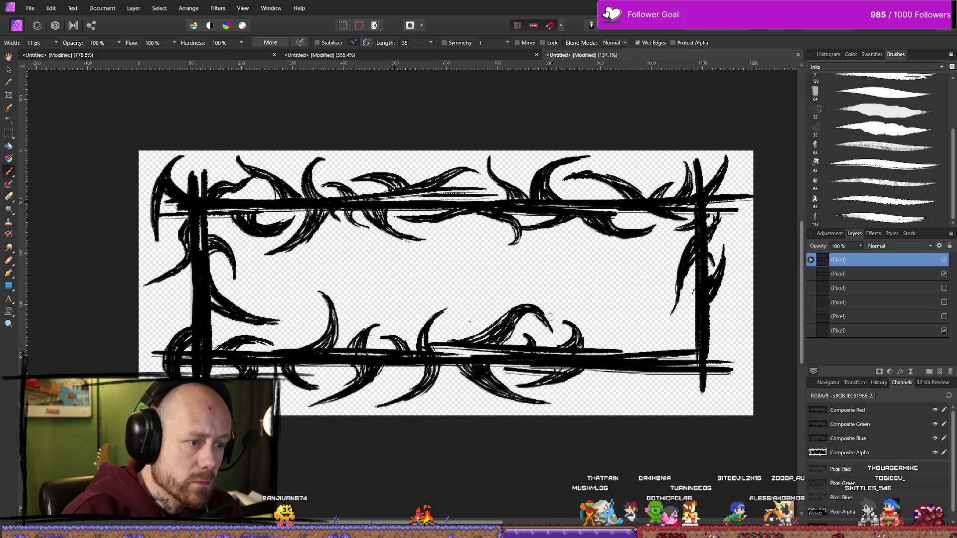
pyautogui.moveTo(518, 295)
pyautogui.mouseDown()
pyautogui.moveTo(521, 319)
pyautogui.moveTo(511, 328)
pyautogui.moveTo(550, 327)
pyautogui.mouseUp()
pyautogui.press('e')
pyautogui.hotkey('ctrl', 'z')
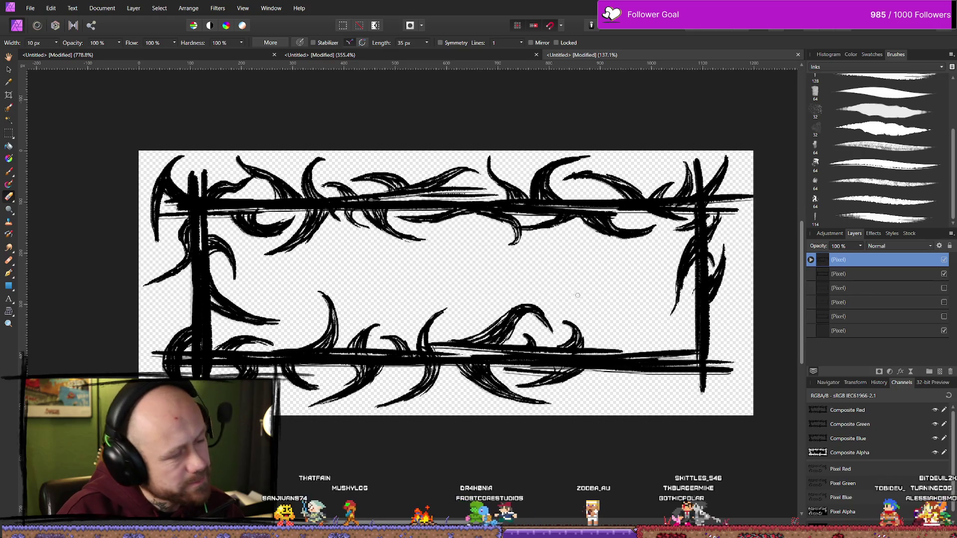
pyautogui.scroll(-8, 617, 366)
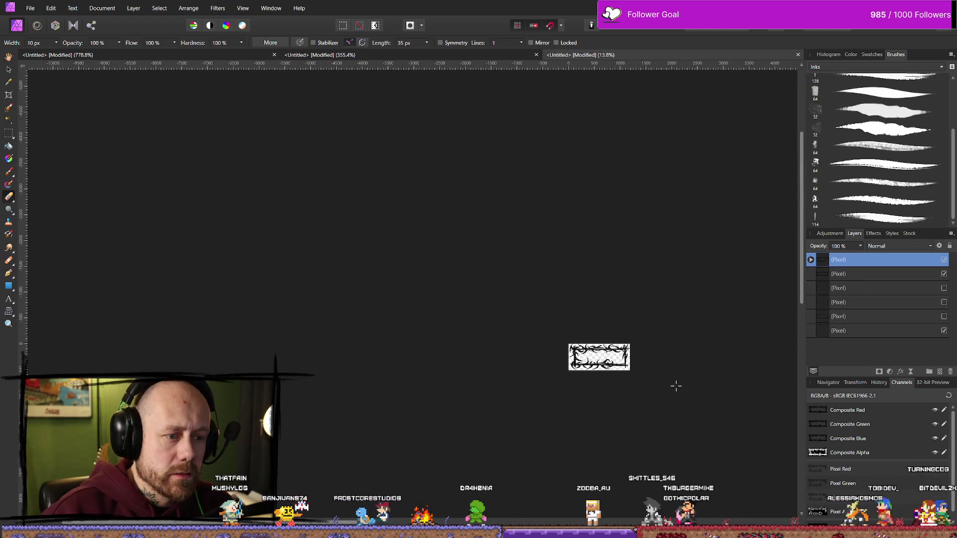
pyautogui.scroll(10, 655, 408)
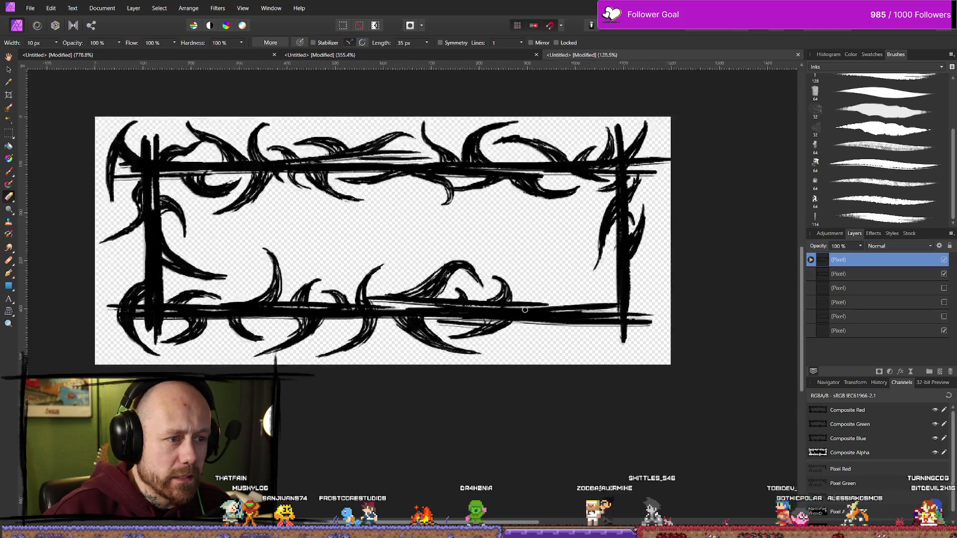
pyautogui.scroll(-2, 537, 303)
pyautogui.press('b')
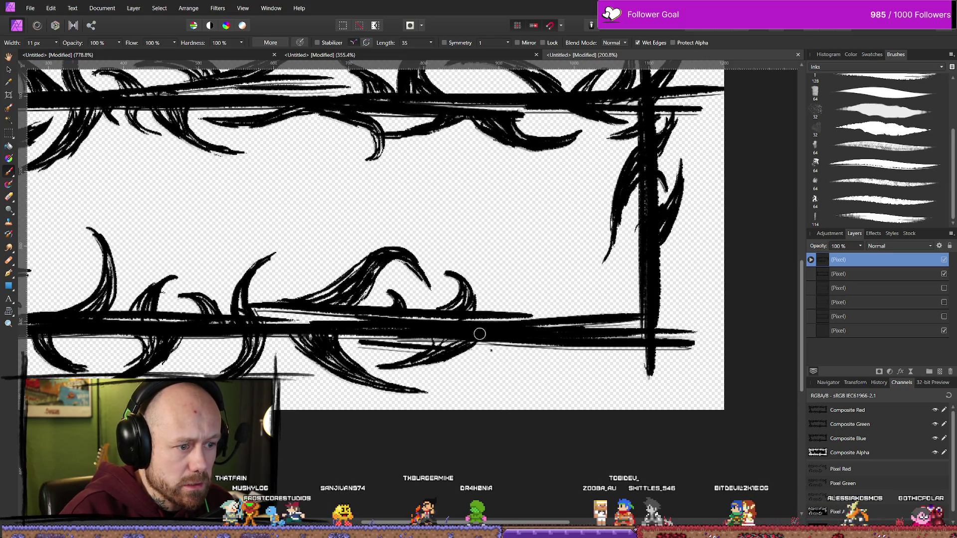
# - Paint three thin thorns along the bottom edge and two curved thorns arcing up by the right bar
pyautogui.moveTo(528, 377)
pyautogui.mouseDown()
pyautogui.moveTo(498, 344)
pyautogui.moveTo(621, 394)
pyautogui.moveTo(651, 390)
pyautogui.mouseUp()
pyautogui.moveTo(528, 379); pyautogui.dragTo(678, 378)
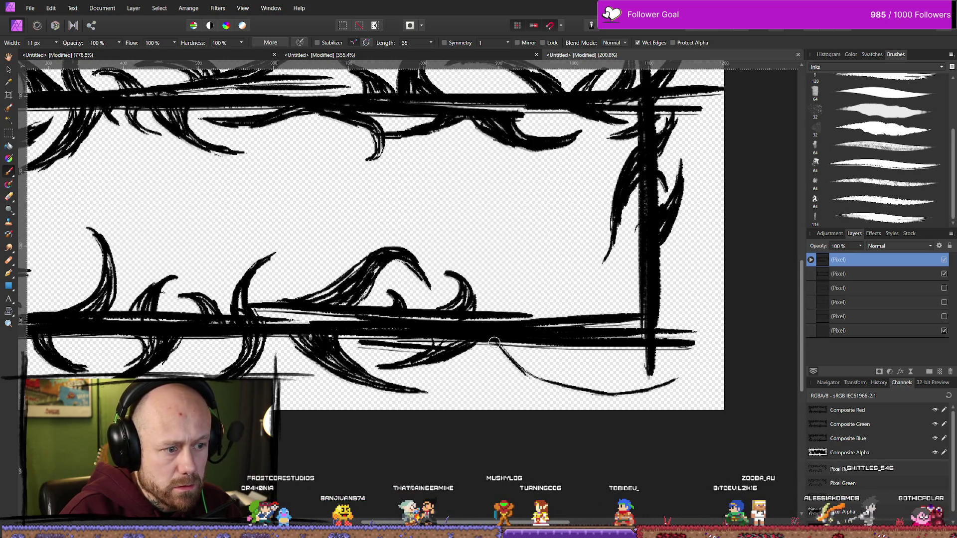
pyautogui.moveTo(528, 349)
pyautogui.mouseDown()
pyautogui.moveTo(604, 386)
pyautogui.moveTo(670, 395)
pyautogui.mouseUp()
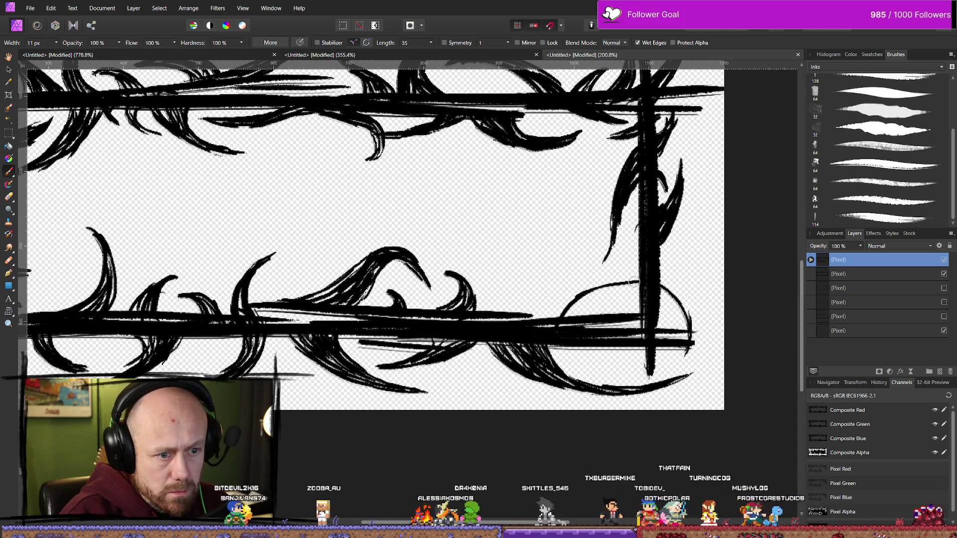
pyautogui.moveTo(546, 331); pyautogui.dragTo(589, 293)
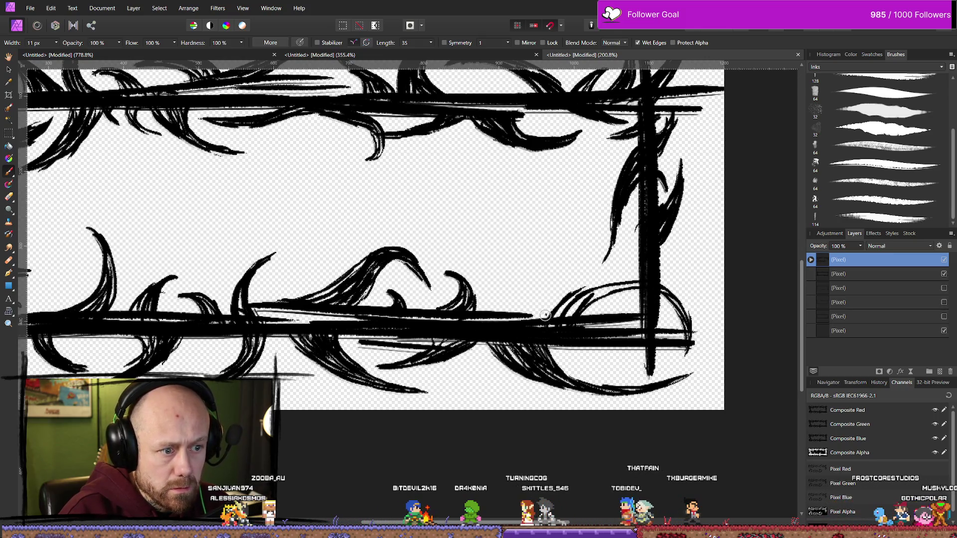
pyautogui.moveTo(628, 273); pyautogui.dragTo(555, 305)
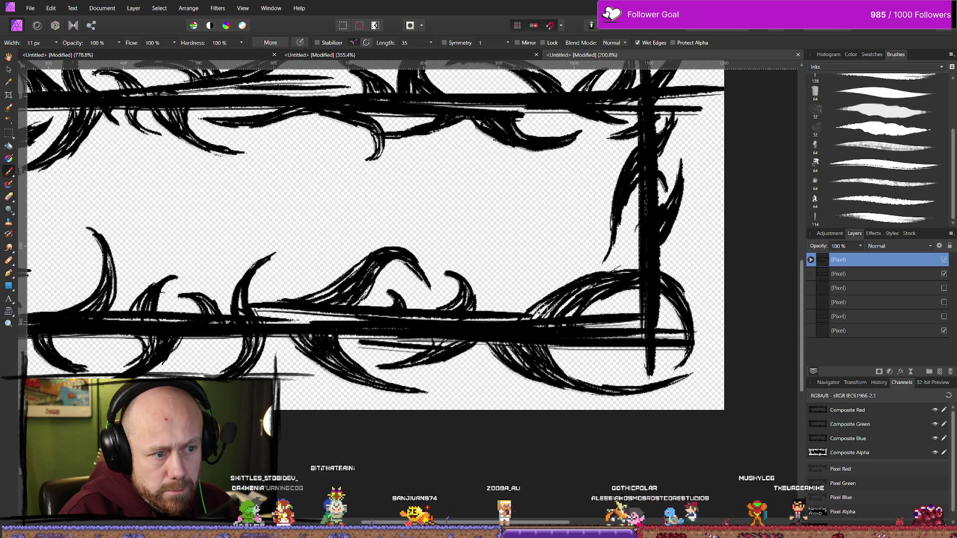
pyautogui.scroll(-10, 527, 313)
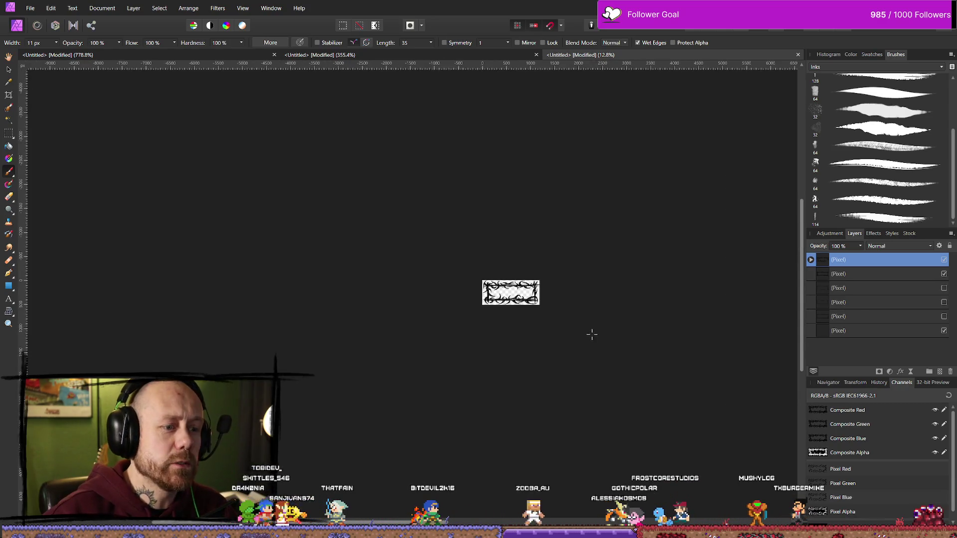
# - Erase the round curls at the frame's bottom-right corner
pyautogui.scroll(3, 568, 312)
pyautogui.scroll(3, 456, 282)
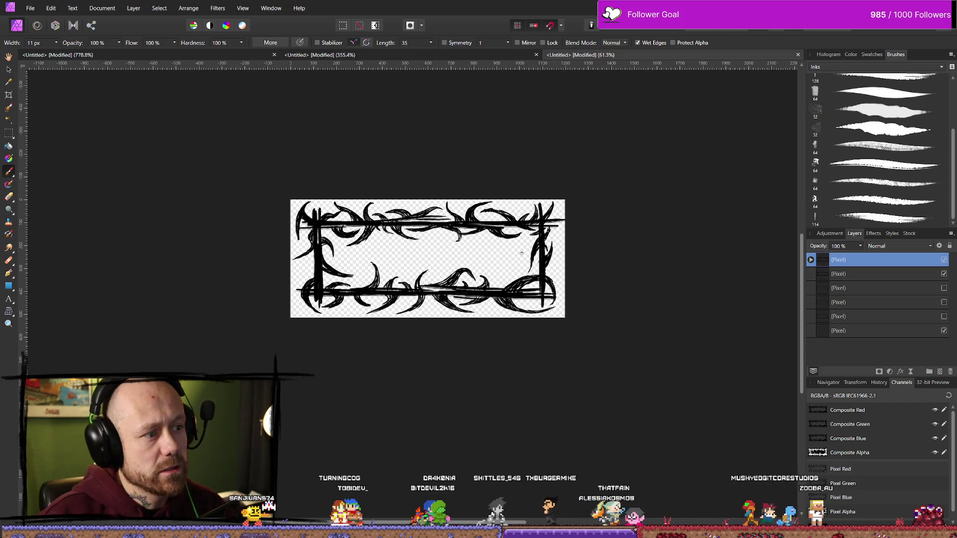
pyautogui.scroll(3, 519, 252)
pyautogui.scroll(2, 551, 297)
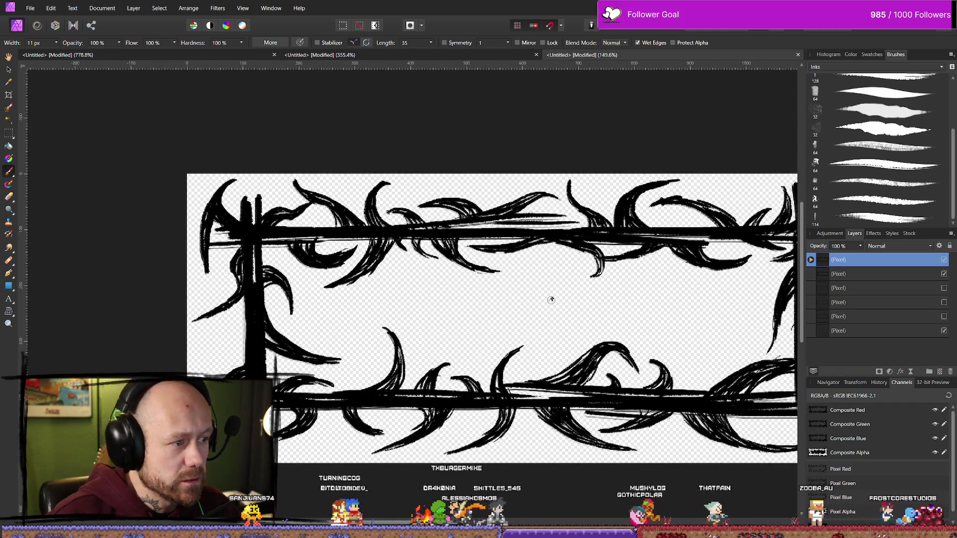
pyautogui.scroll(-4, 666, 311)
pyautogui.hscroll(3, 665, 311)
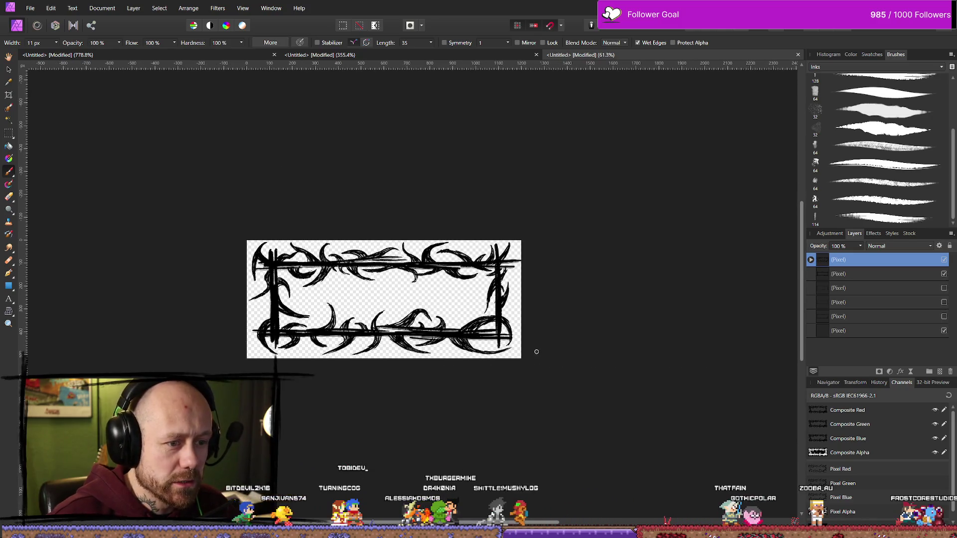
pyautogui.scroll(4, 532, 349)
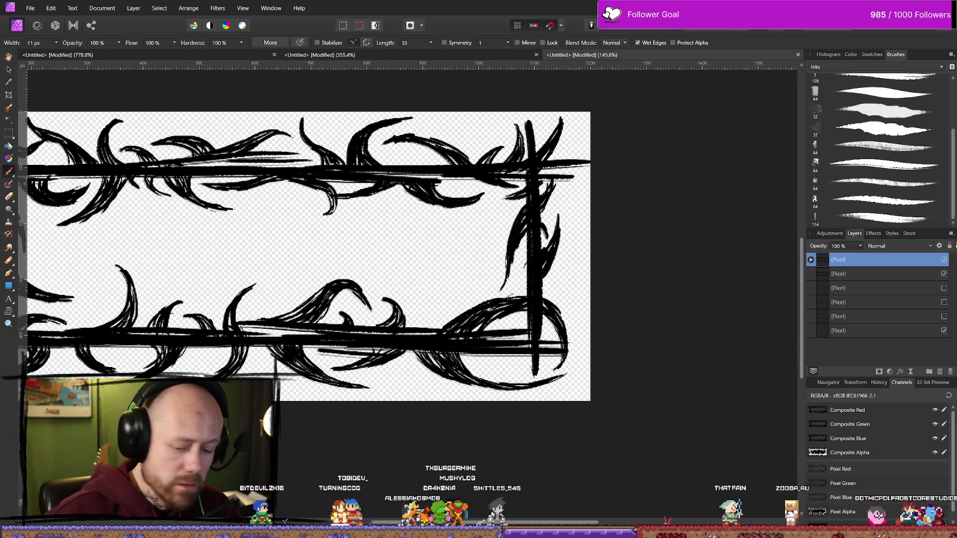
pyautogui.press('e')
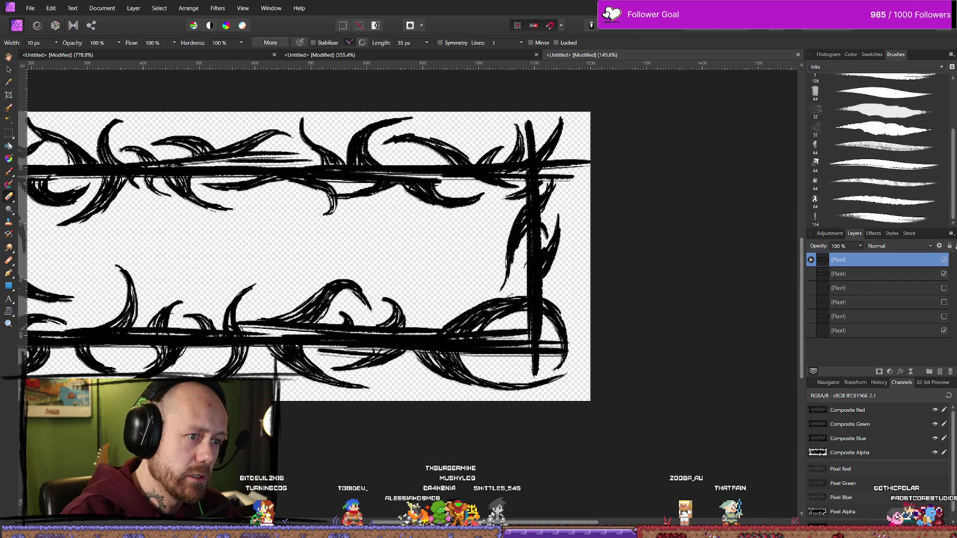
pyautogui.moveTo(455, 318)
pyautogui.mouseDown()
pyautogui.moveTo(452, 336)
pyautogui.moveTo(466, 325)
pyautogui.moveTo(530, 322)
pyautogui.mouseUp()
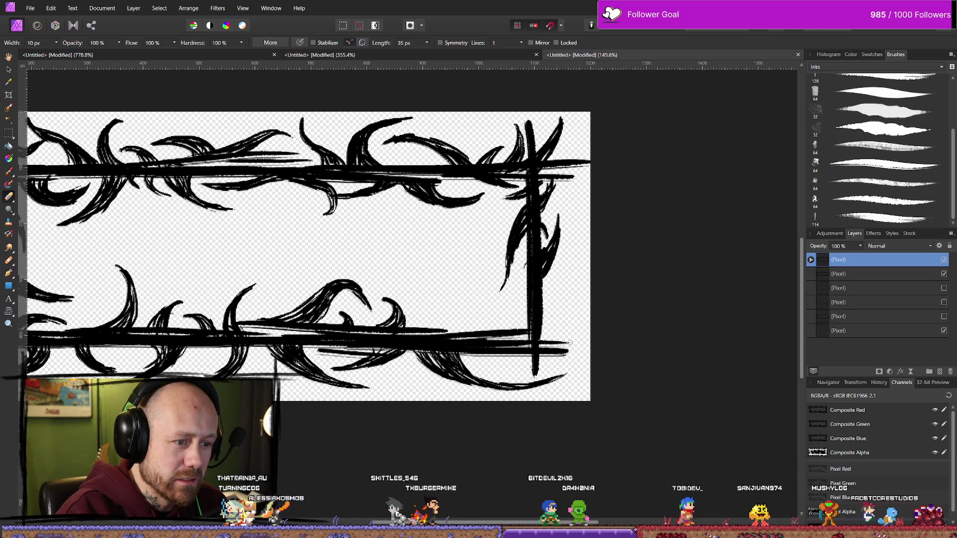
# - Paint new curved thorns beside the right bar and thicken the bottom-right corner curl
pyautogui.press('b')
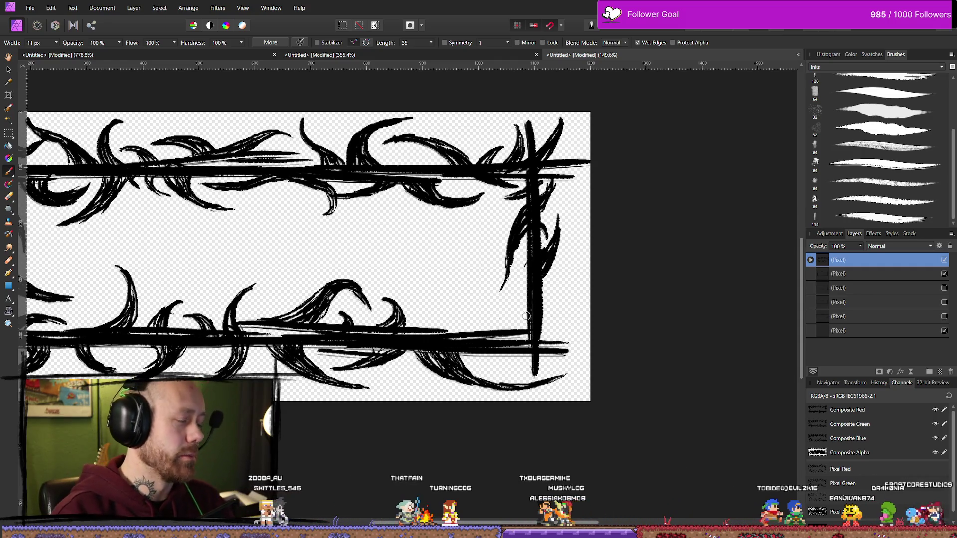
pyautogui.moveTo(550, 343); pyautogui.dragTo(546, 304)
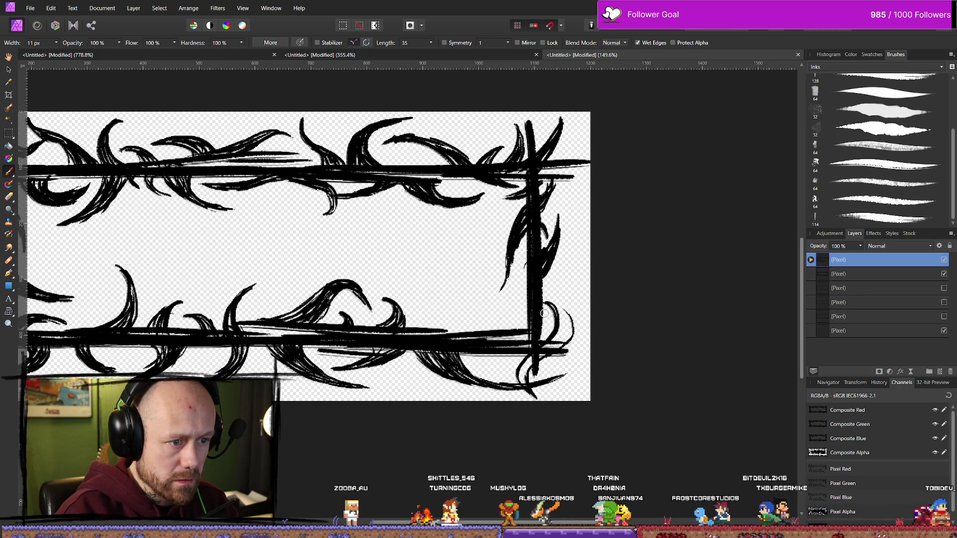
pyautogui.moveTo(544, 313)
pyautogui.mouseDown()
pyautogui.moveTo(571, 330)
pyautogui.moveTo(539, 312)
pyautogui.moveTo(549, 295)
pyautogui.moveTo(571, 330)
pyautogui.moveTo(553, 299)
pyautogui.moveTo(562, 318)
pyautogui.moveTo(555, 342)
pyautogui.mouseUp()
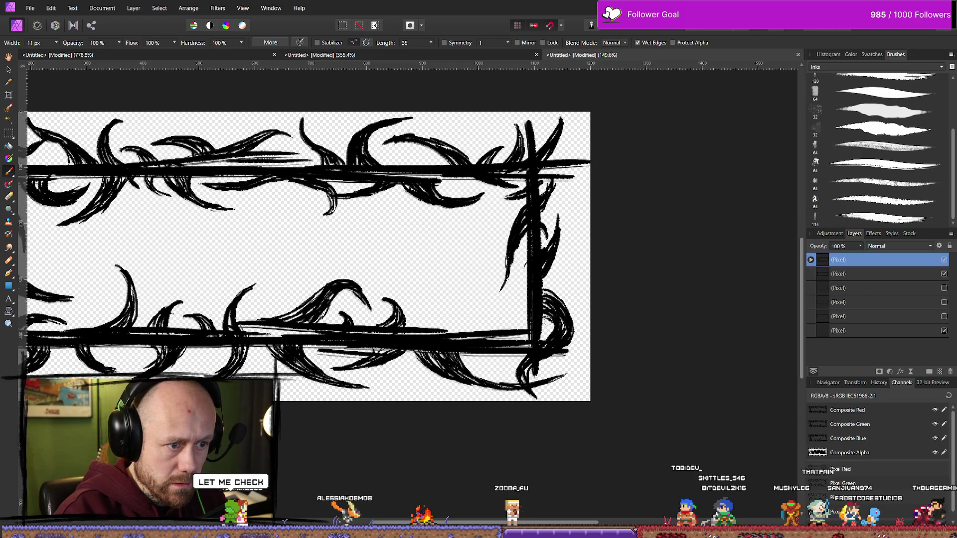
pyautogui.moveTo(558, 312); pyautogui.dragTo(538, 357)
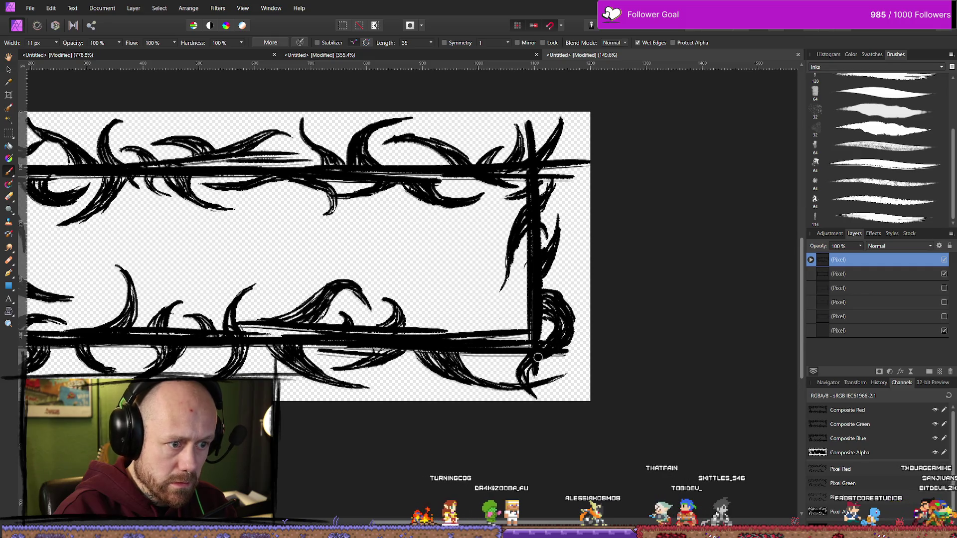
# - Paint a curved thorn rising from the bottom bar
pyautogui.scroll(-8, 618, 311)
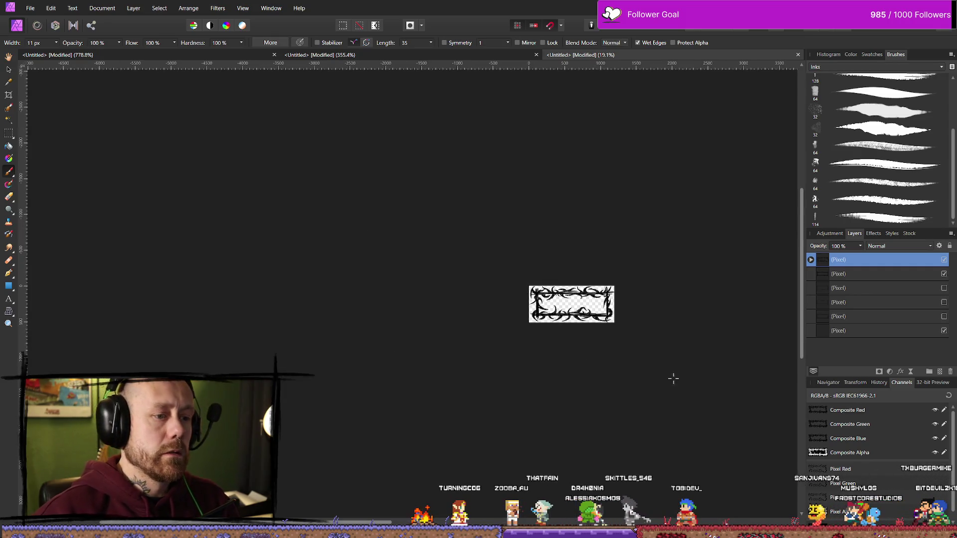
pyautogui.scroll(4, 673, 364)
pyautogui.scroll(4, 543, 264)
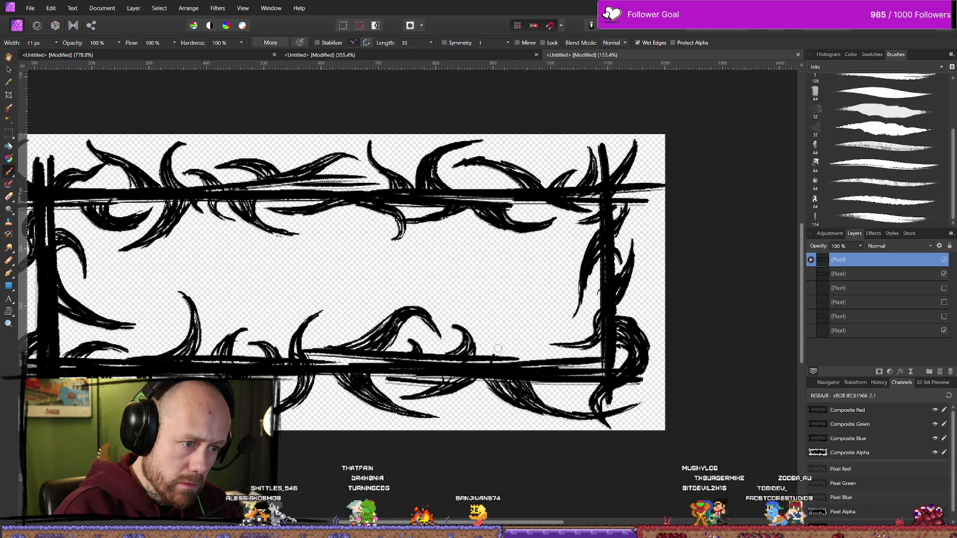
pyautogui.moveTo(494, 359); pyautogui.dragTo(533, 338)
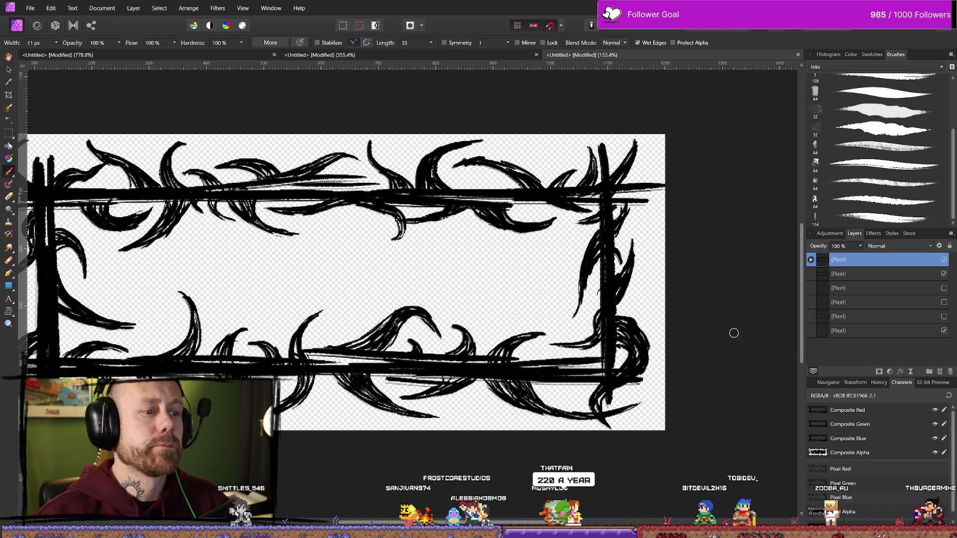
# - Erase part of a curled thorn on the lower border
pyautogui.scroll(-10, 552, 337)
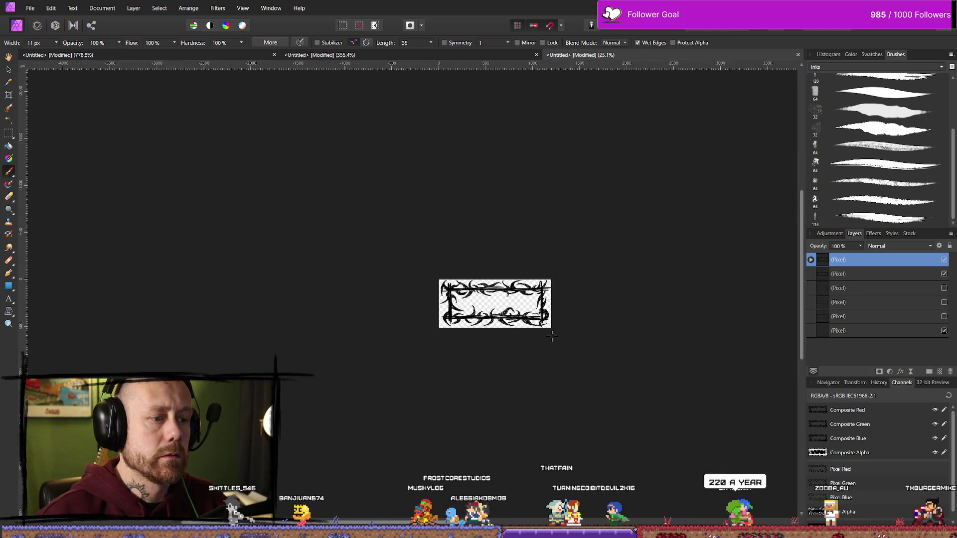
pyautogui.scroll(-2, 553, 343)
pyautogui.scroll(4, 554, 344)
pyautogui.scroll(5, 536, 347)
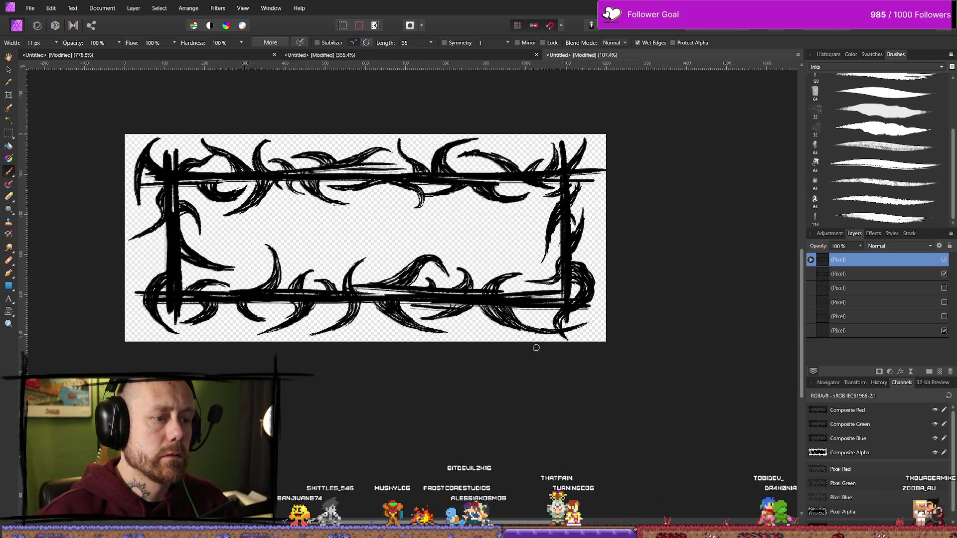
pyautogui.scroll(3, 537, 348)
pyautogui.press('e')
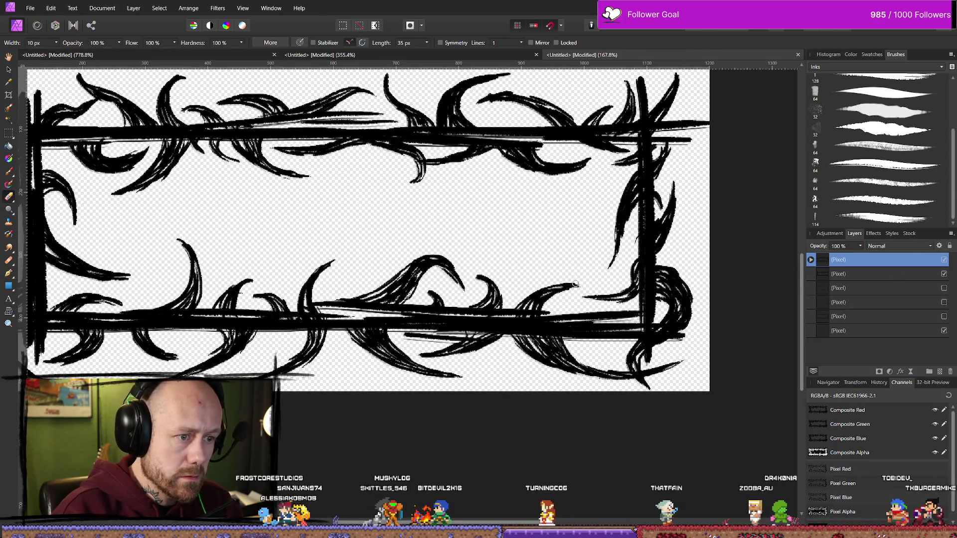
pyautogui.moveTo(542, 299); pyautogui.dragTo(544, 288)
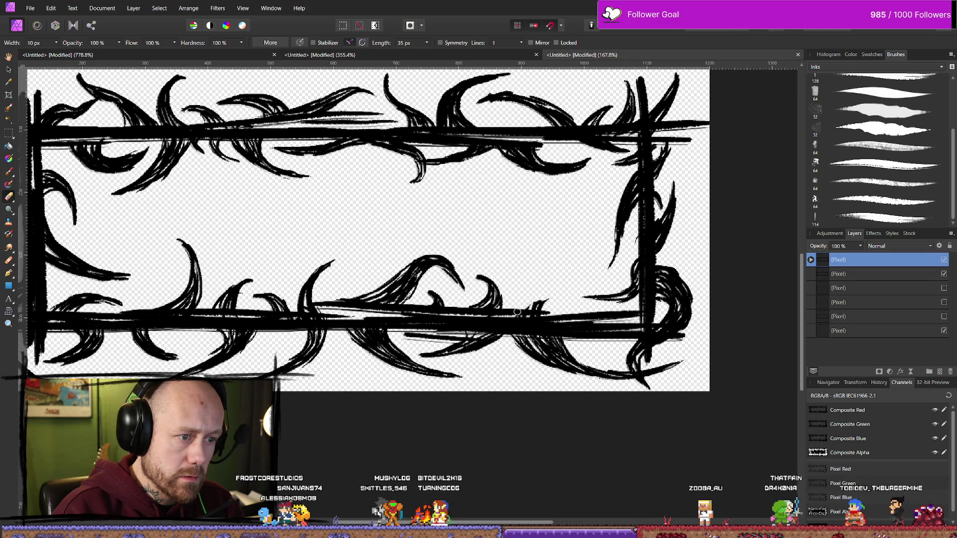
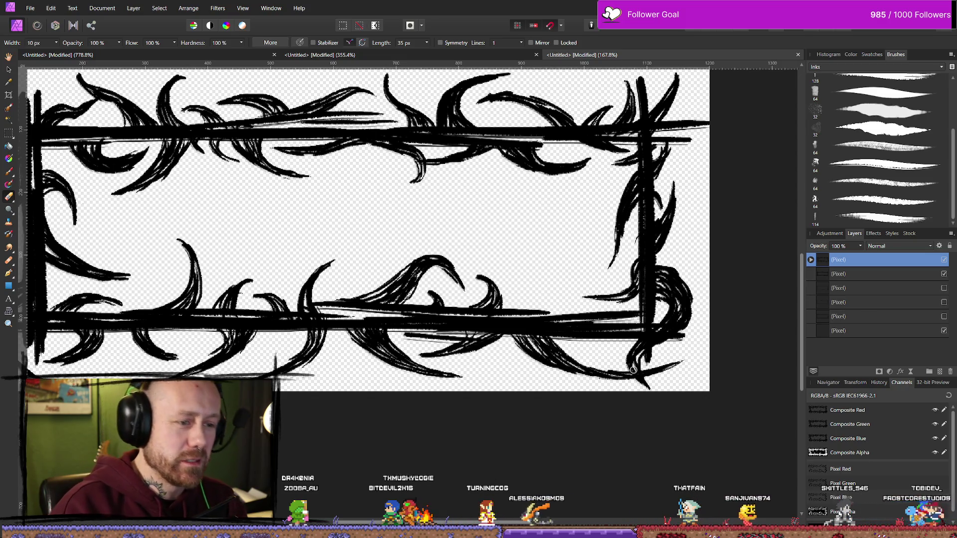
# - Paint a thin curving thorn stroke near the frame's bottom-right corner with the Paint Brush
pyautogui.press('b')
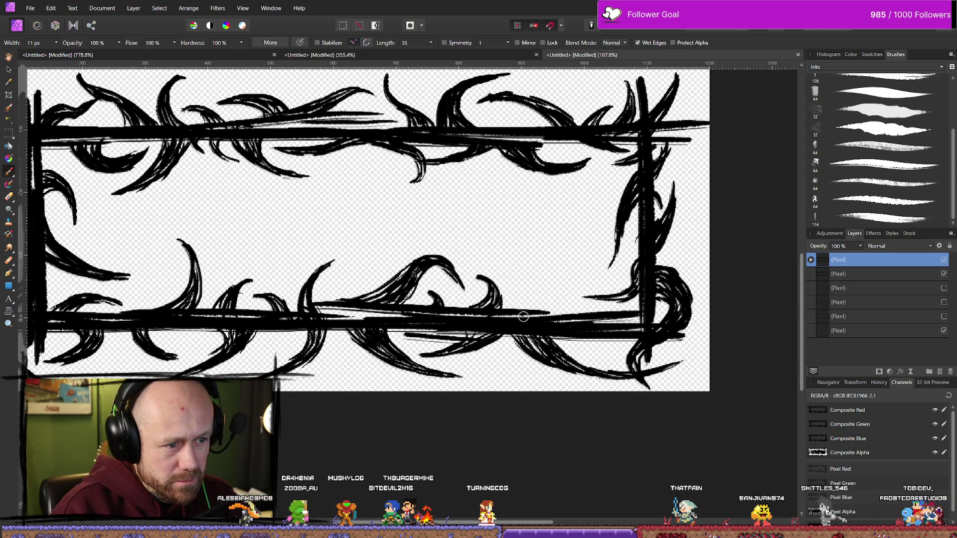
pyautogui.moveTo(529, 309); pyautogui.dragTo(594, 293)
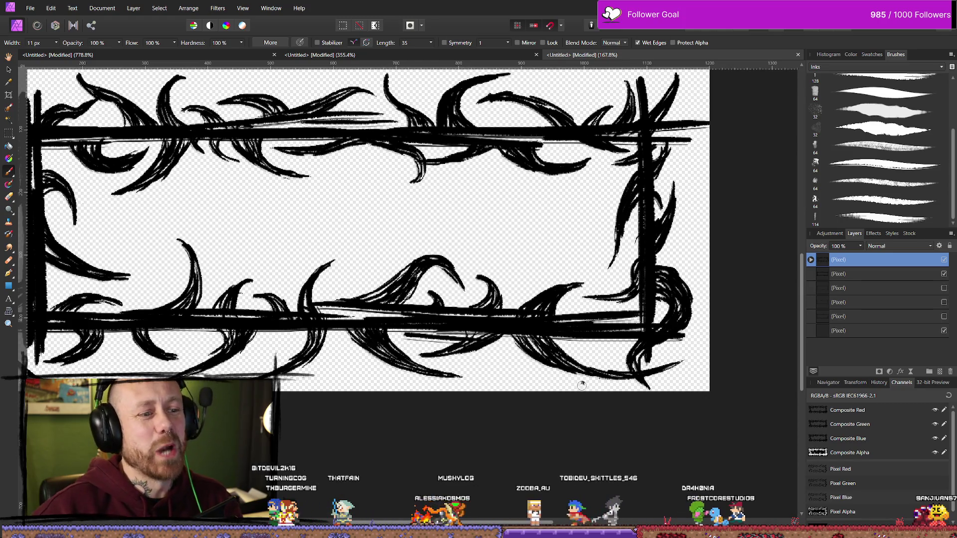
pyautogui.scroll(-10, 581, 385)
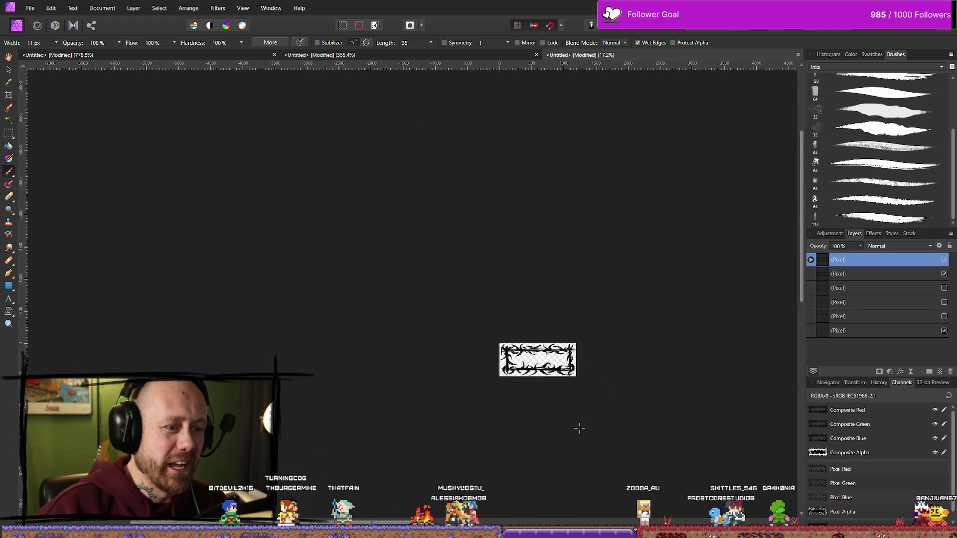
# - Round out and thicken the wave thorn's upper edge near the bottom border's right end
pyautogui.scroll(10, 566, 382)
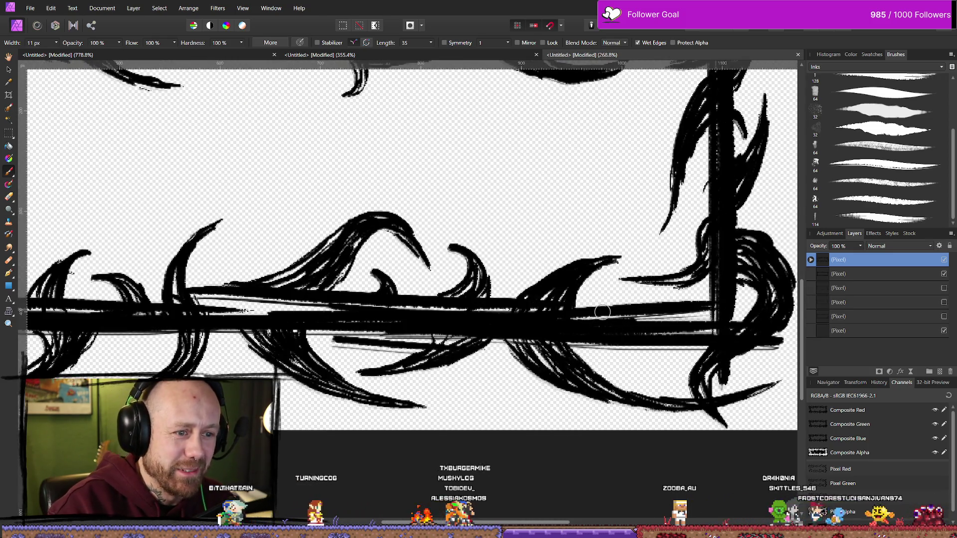
pyautogui.press('e')
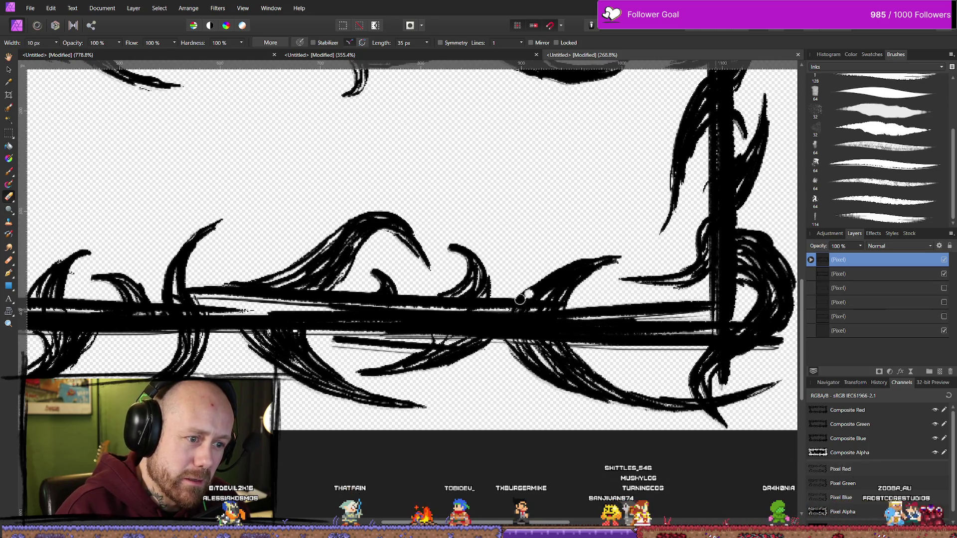
pyautogui.press('b')
pyautogui.moveTo(552, 276); pyautogui.dragTo(525, 292)
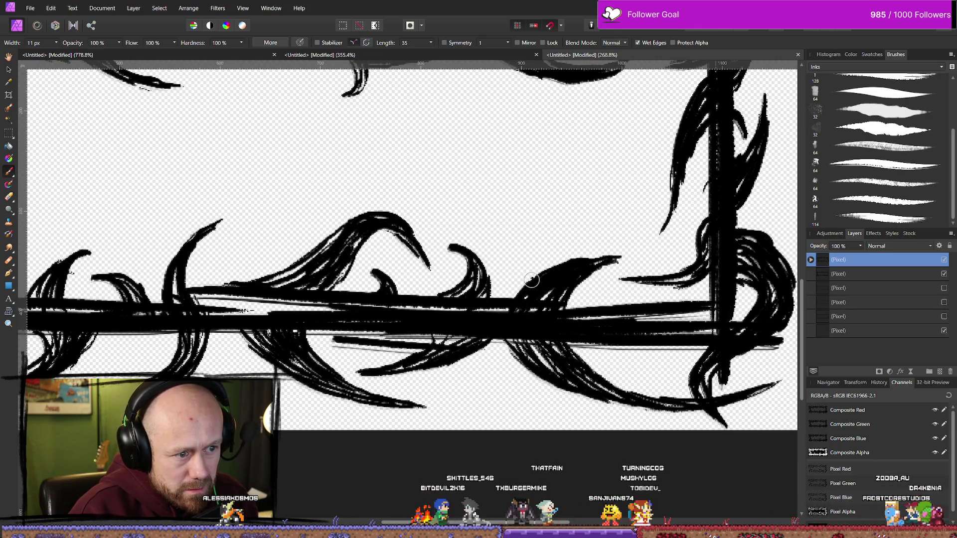
pyautogui.moveTo(593, 263)
pyautogui.mouseDown()
pyautogui.moveTo(581, 261)
pyautogui.moveTo(633, 261)
pyautogui.moveTo(524, 292)
pyautogui.moveTo(575, 277)
pyautogui.moveTo(554, 299)
pyautogui.moveTo(549, 292)
pyautogui.mouseUp()
pyautogui.press('e')
pyautogui.press('b')
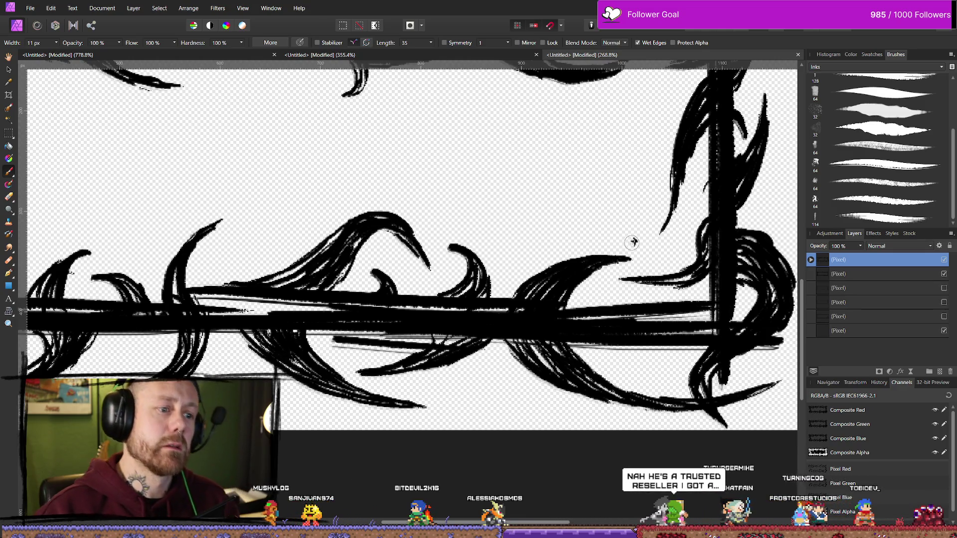
pyautogui.scroll(-10, 632, 241)
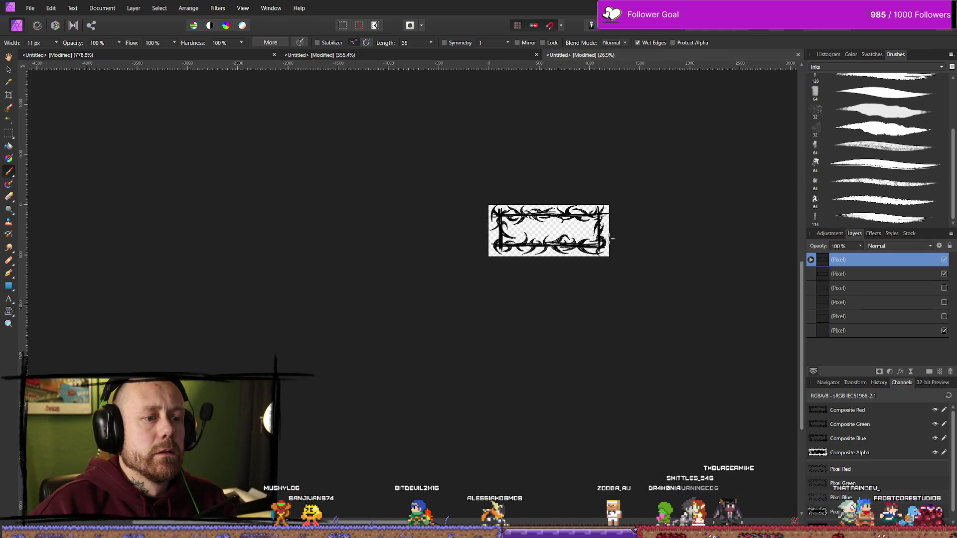
pyautogui.scroll(8, 588, 232)
pyautogui.hscroll(2, 612, 274)
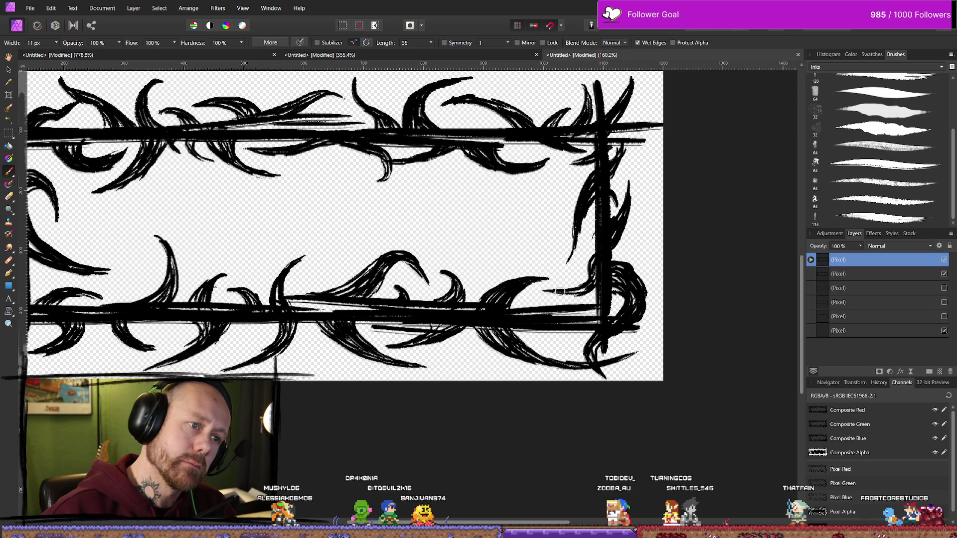
pyautogui.scroll(-8, 560, 291)
pyautogui.scroll(2, 395, 244)
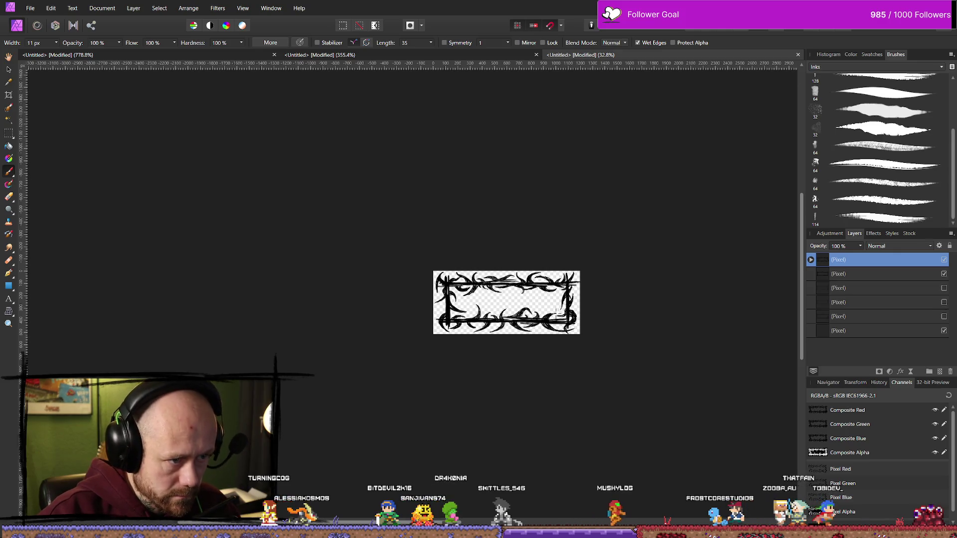
pyautogui.scroll(5, 494, 314)
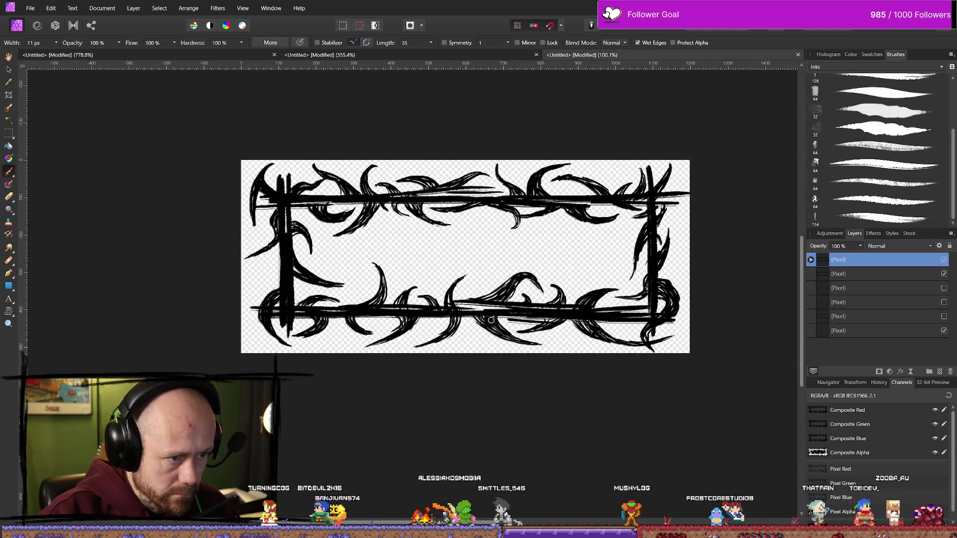
pyautogui.scroll(1, 510, 300)
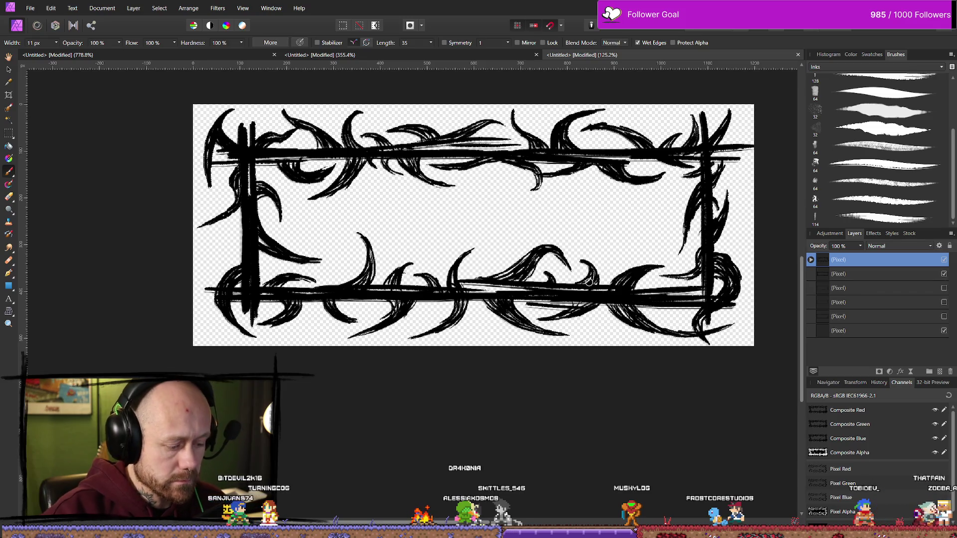
pyautogui.scroll(4, 589, 282)
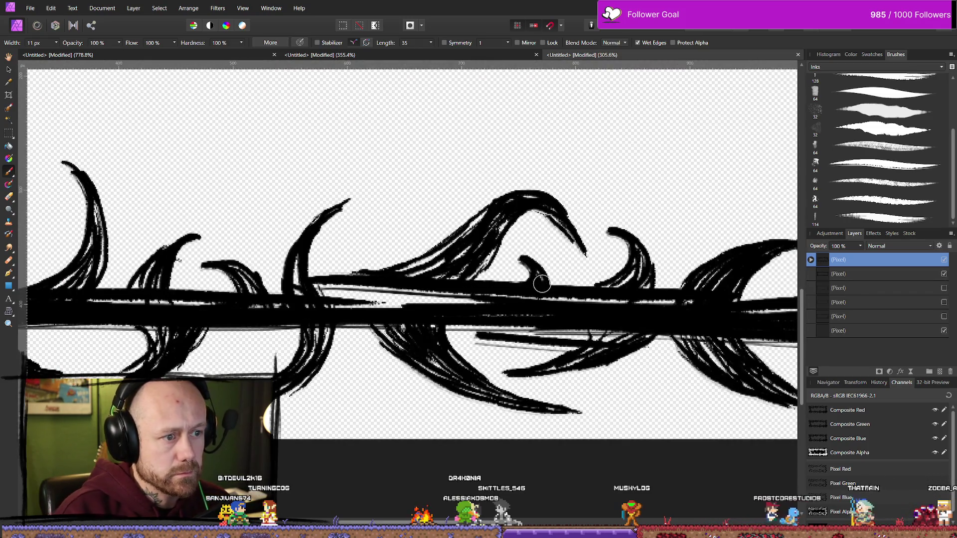
# - Dab out a small spot on the bottom-border thorn with the Erase Brush
pyautogui.press('e')
pyautogui.moveTo(503, 206); pyautogui.dragTo(510, 201)
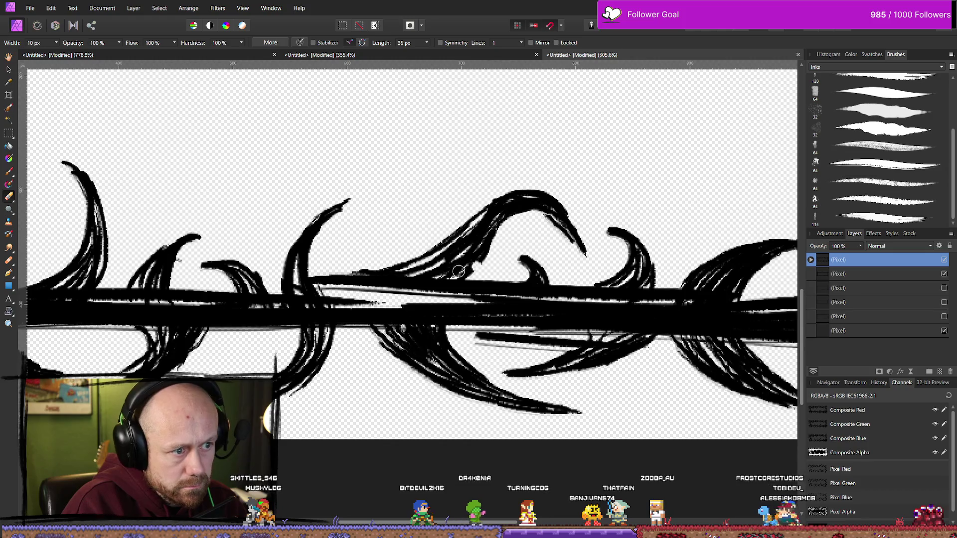
pyautogui.scroll(-10, 432, 285)
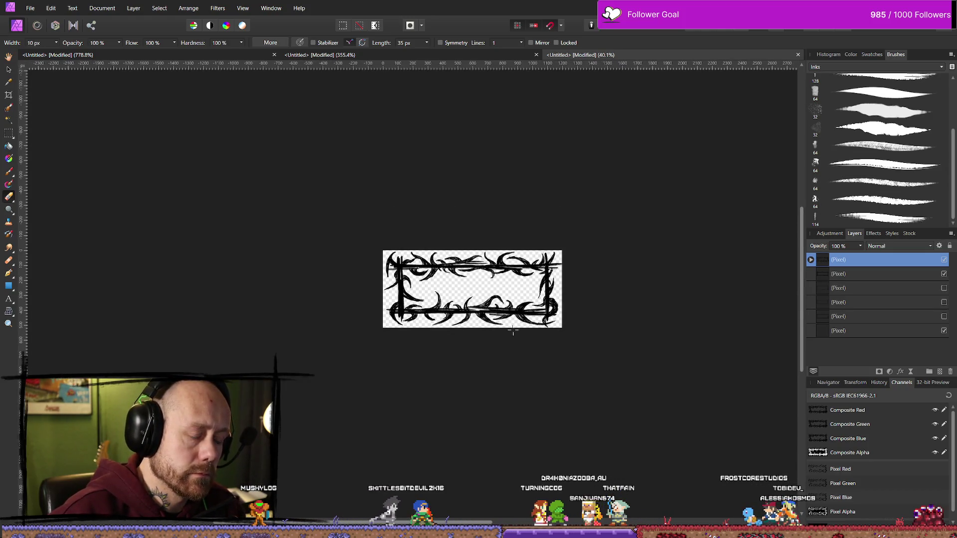
# - Paint a new curling thorn inside the bottom-right corner and extend it leftward
pyautogui.scroll(8, 513, 331)
pyautogui.scroll(-7, 427, 263)
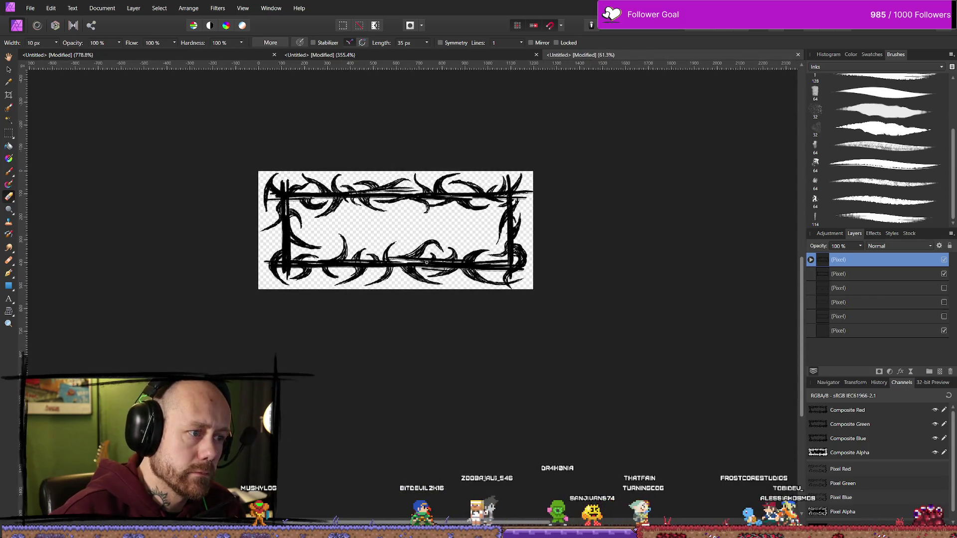
pyautogui.scroll(-5, 427, 263)
pyautogui.scroll(3, 415, 306)
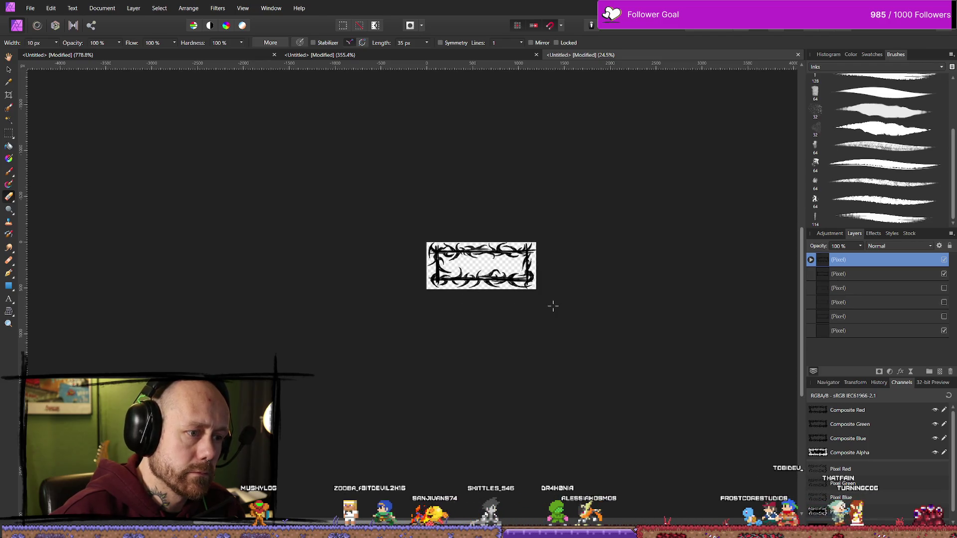
pyautogui.scroll(2, 551, 306)
pyautogui.scroll(3, 493, 280)
pyautogui.scroll(4, 529, 263)
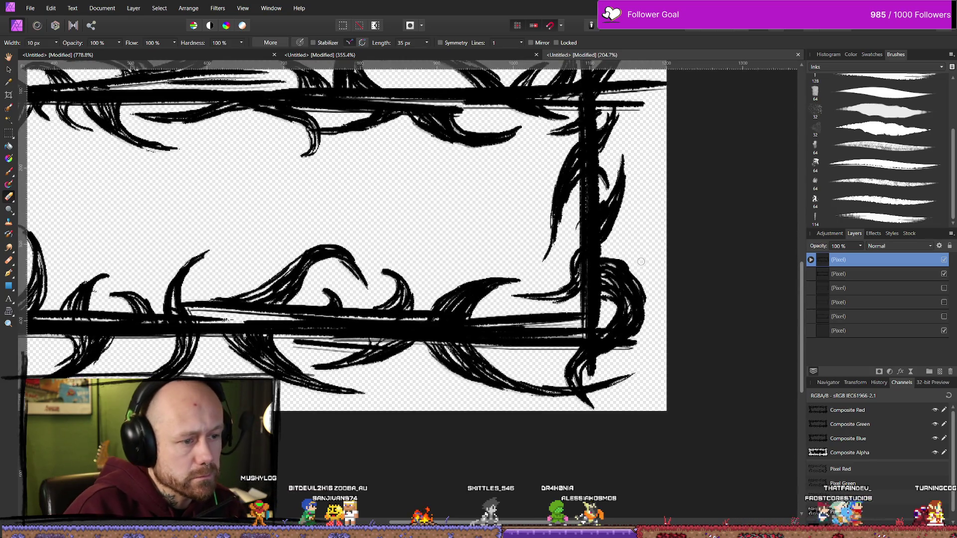
pyautogui.press('b')
pyautogui.moveTo(494, 295); pyautogui.dragTo(516, 250)
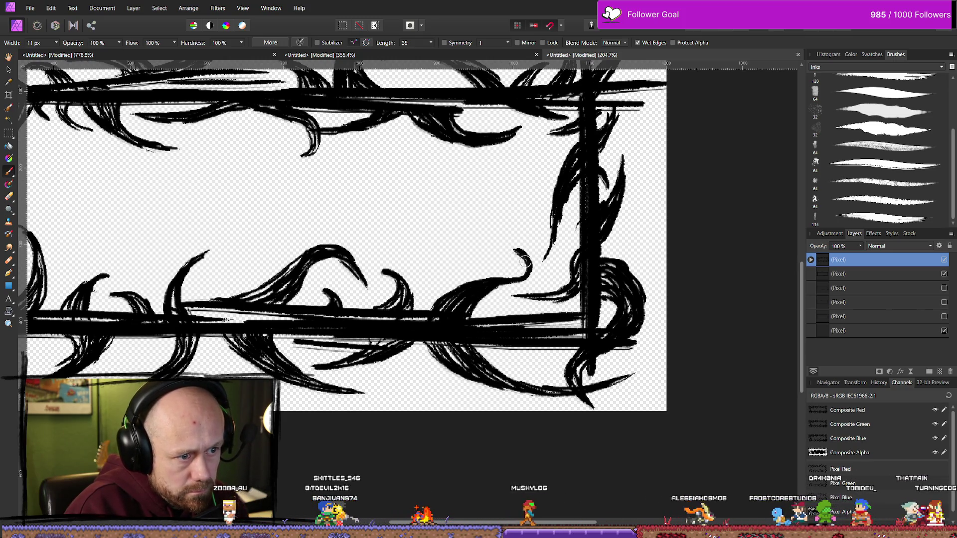
pyautogui.moveTo(521, 253); pyautogui.dragTo(485, 280)
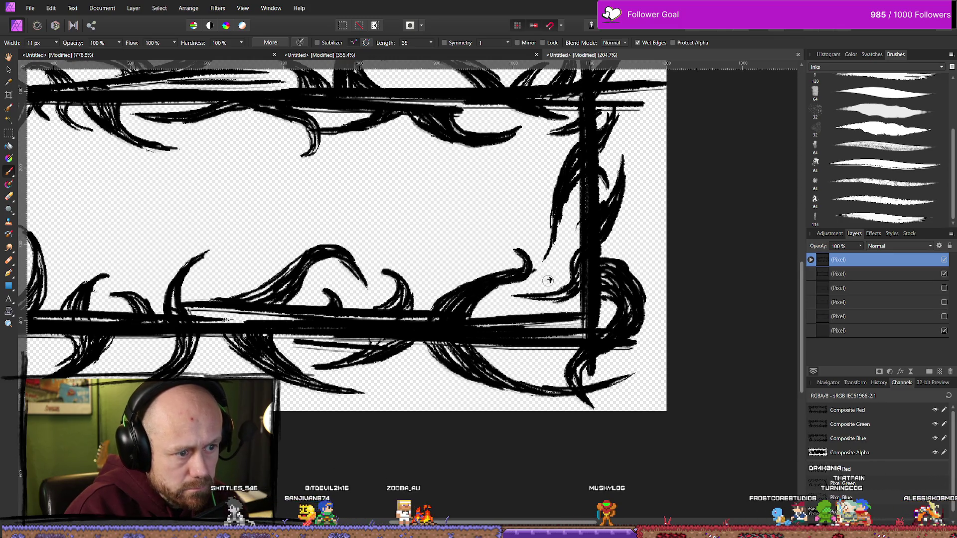
pyautogui.scroll(-10, 527, 267)
pyautogui.scroll(2, 534, 335)
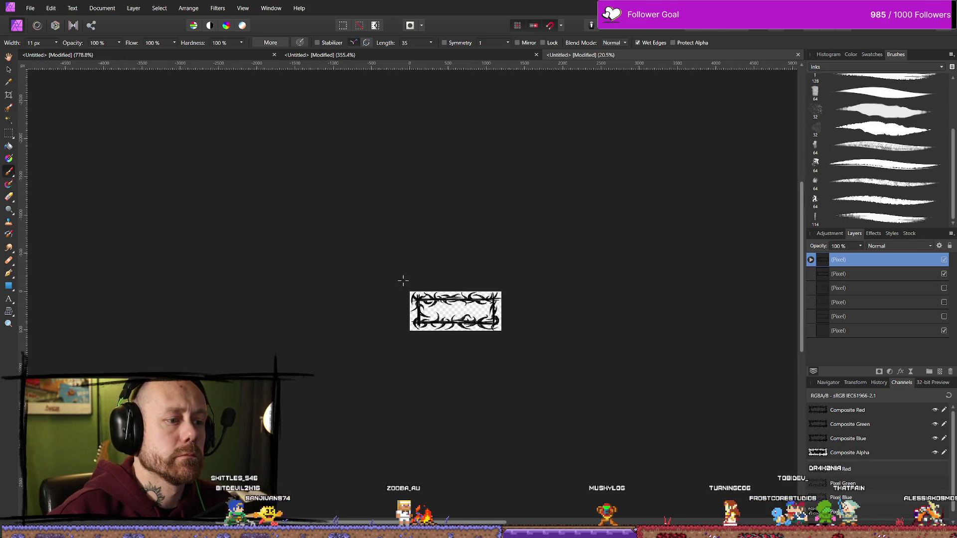
pyautogui.scroll(12, 462, 335)
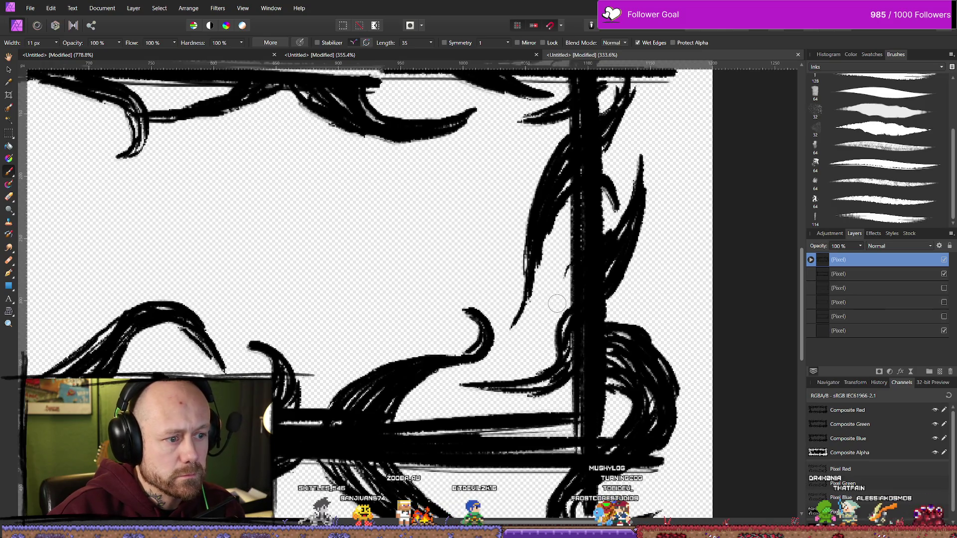
# - Undo that curl, redraw the thorn tip curving upward, and thicken the lower stroke
pyautogui.hotkey('ctrl', 'z')
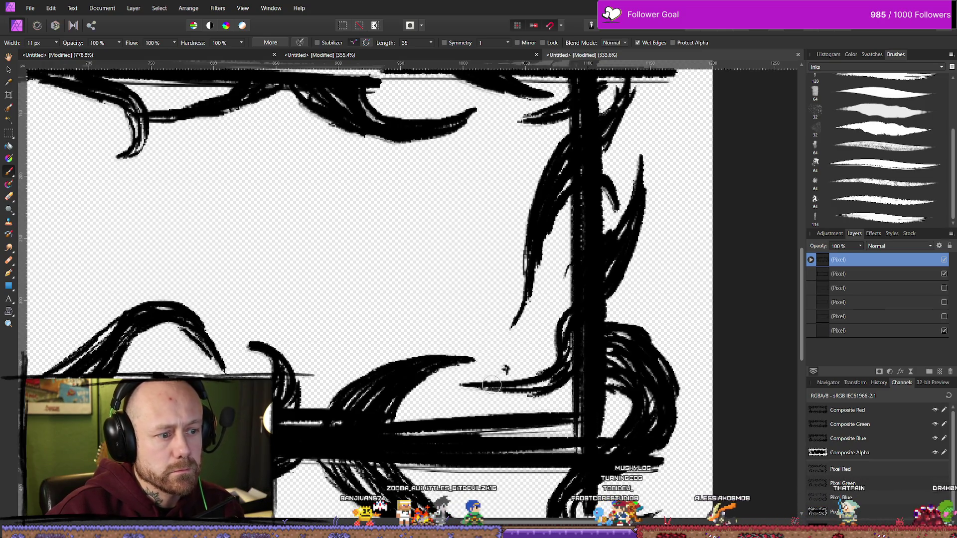
pyautogui.scroll(1, 464, 368)
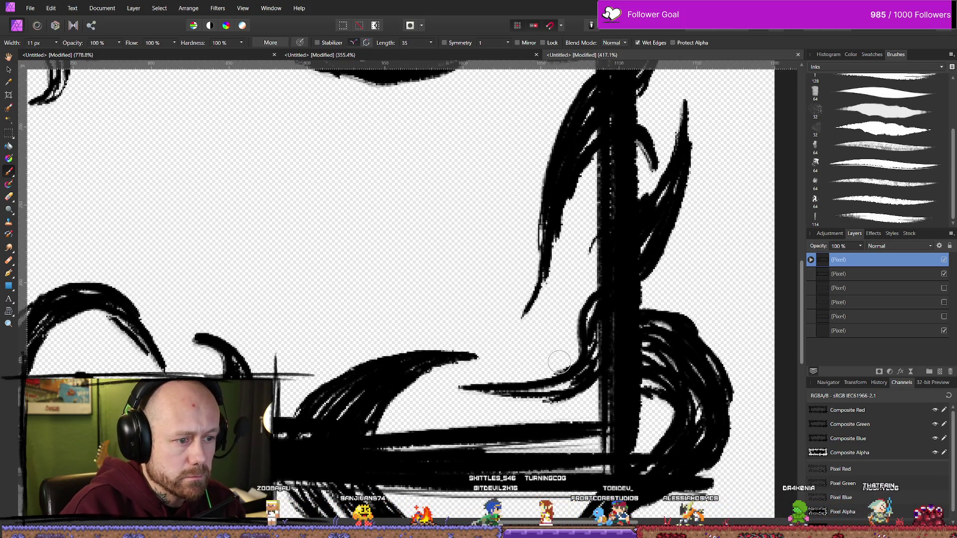
pyautogui.moveTo(459, 357); pyautogui.dragTo(490, 330)
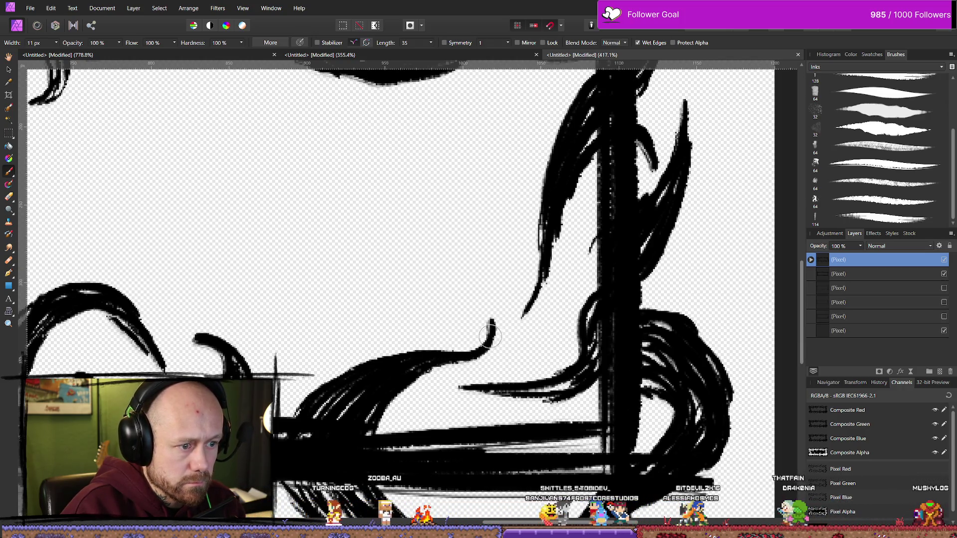
pyautogui.moveTo(428, 356); pyautogui.dragTo(338, 390)
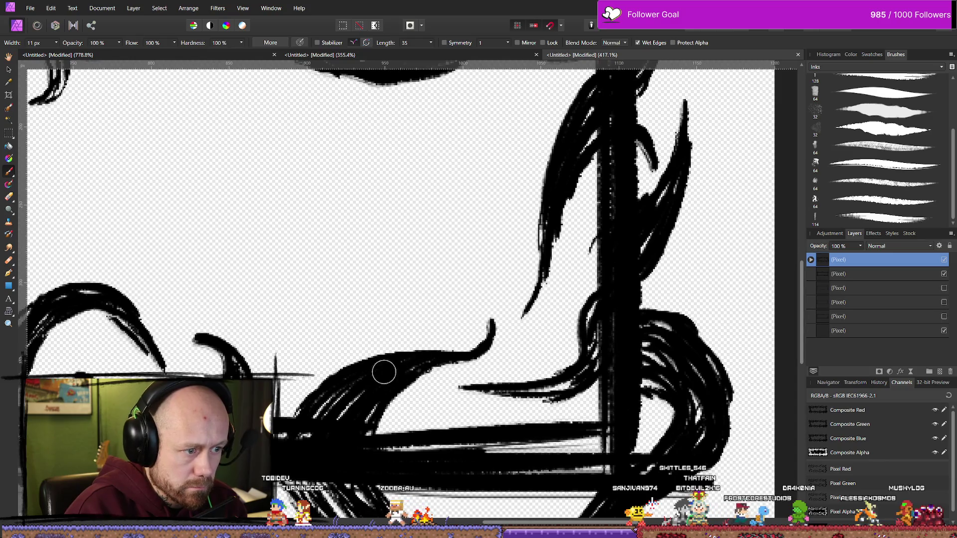
pyautogui.moveTo(391, 363)
pyautogui.mouseDown()
pyautogui.moveTo(422, 347)
pyautogui.moveTo(444, 352)
pyautogui.mouseUp()
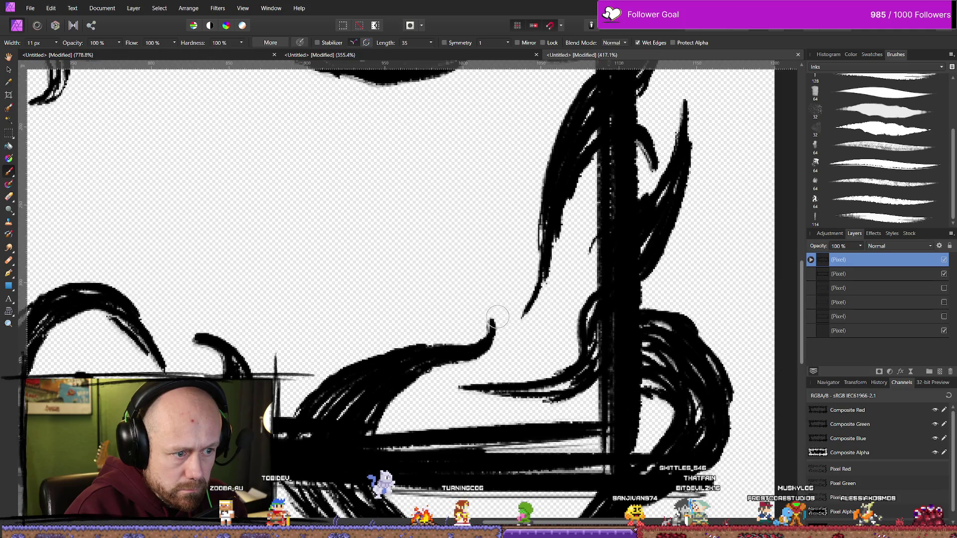
pyautogui.scroll(-10, 401, 357)
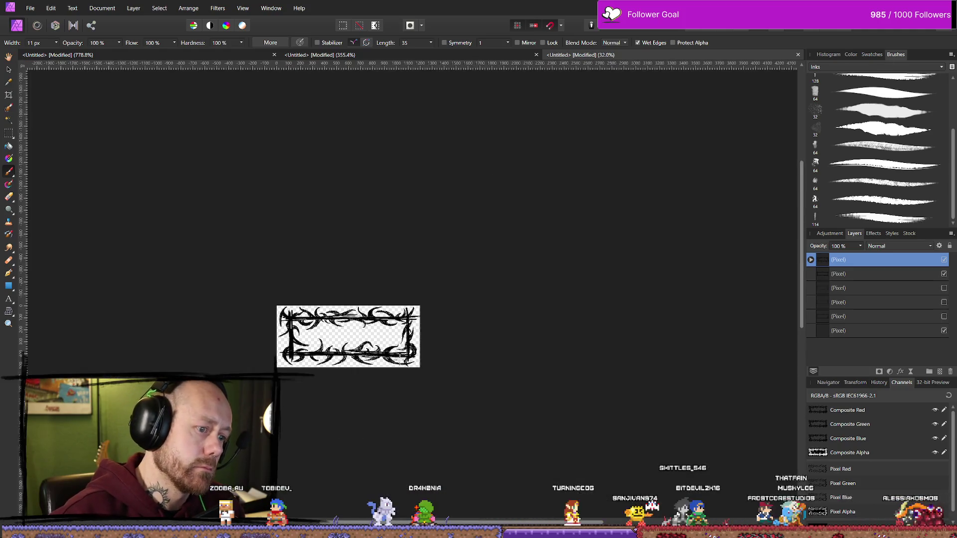
# - Curl a thorn upward from the wave near the bottom-right corner, repainting after undoing a first try
pyautogui.scroll(-1, 400, 357)
pyautogui.hscroll(-3, 346, 328)
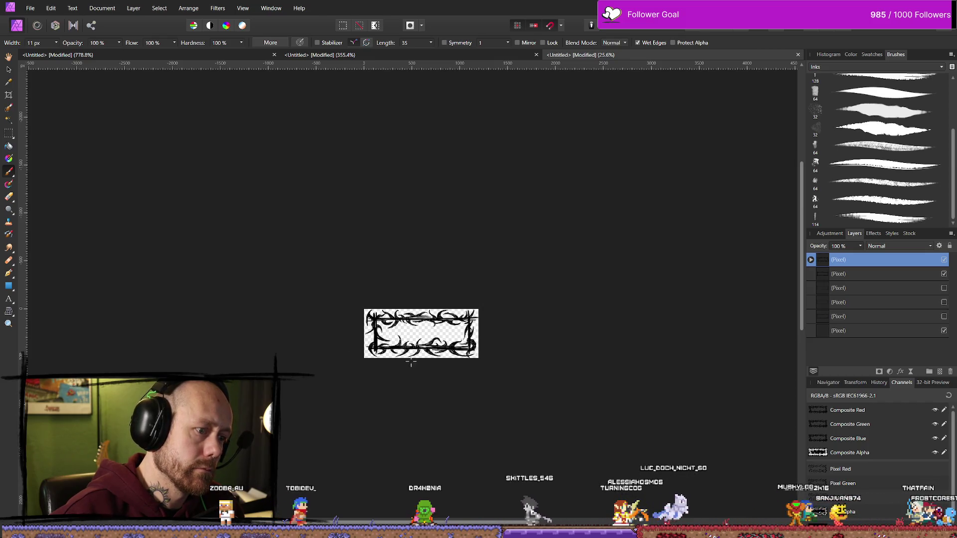
pyautogui.scroll(7, 444, 368)
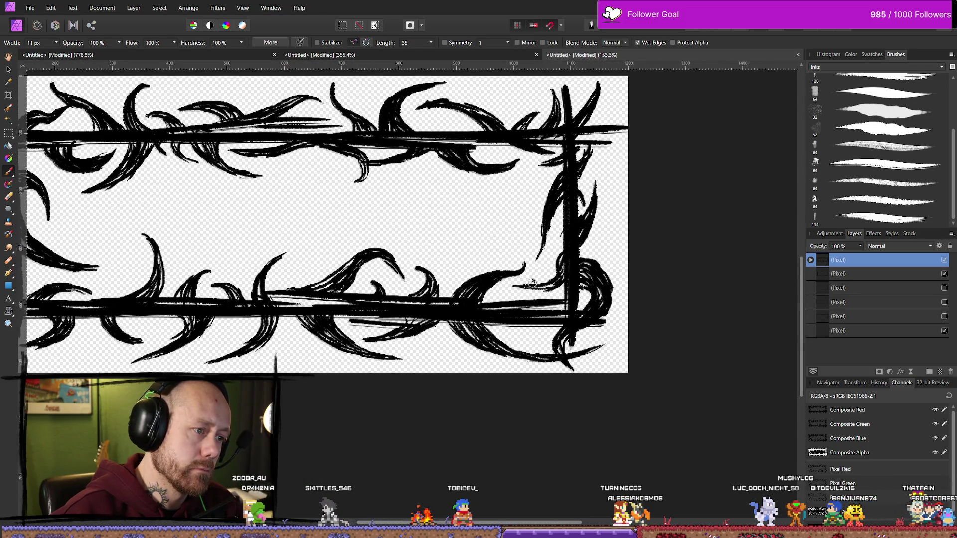
pyautogui.scroll(-7, 513, 217)
pyautogui.scroll(5, 631, 299)
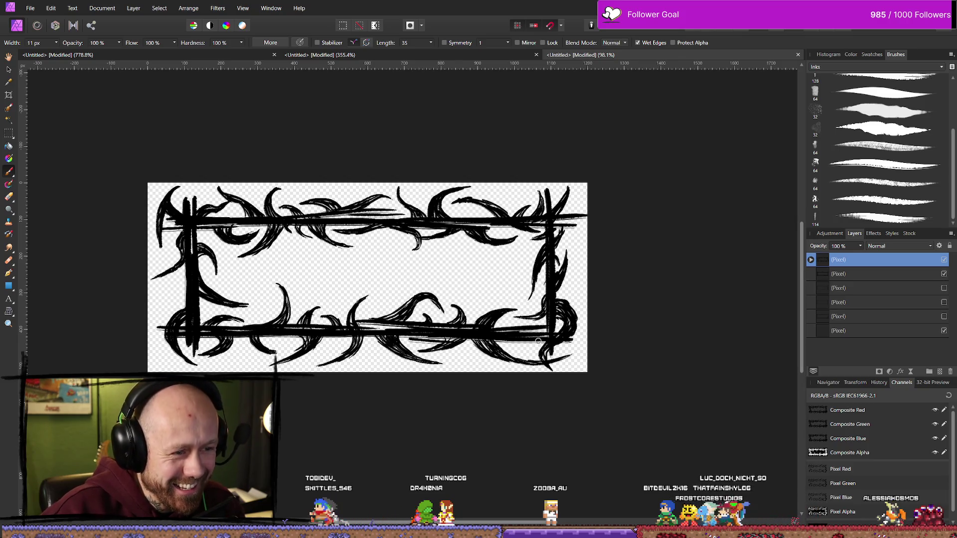
pyautogui.scroll(5, 538, 342)
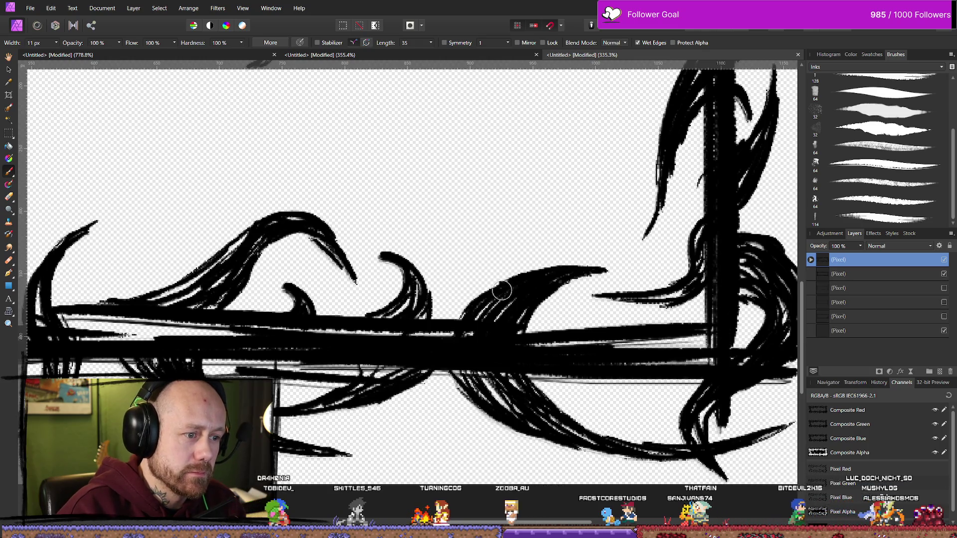
pyautogui.moveTo(516, 273); pyautogui.dragTo(596, 231)
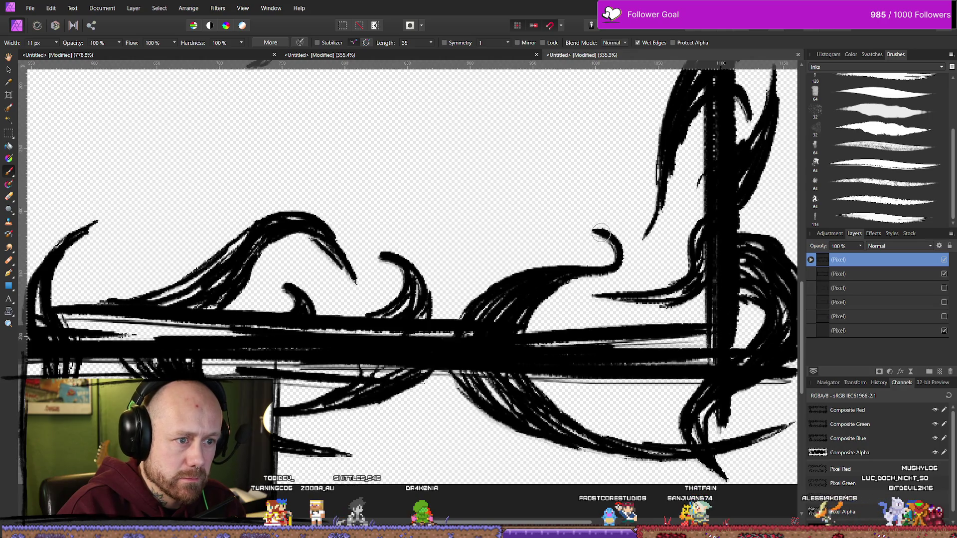
pyautogui.hotkey('ctrl', 'z')
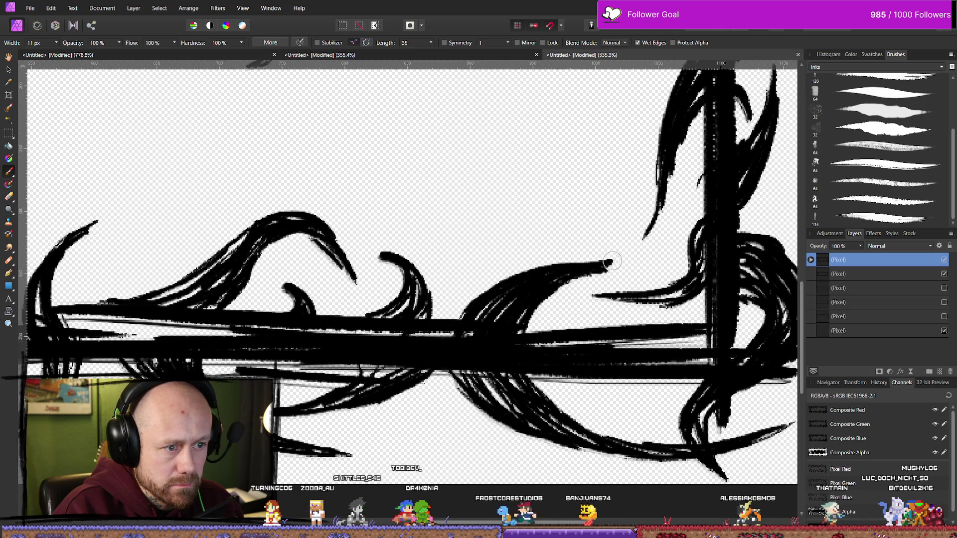
pyautogui.moveTo(601, 269); pyautogui.dragTo(609, 219)
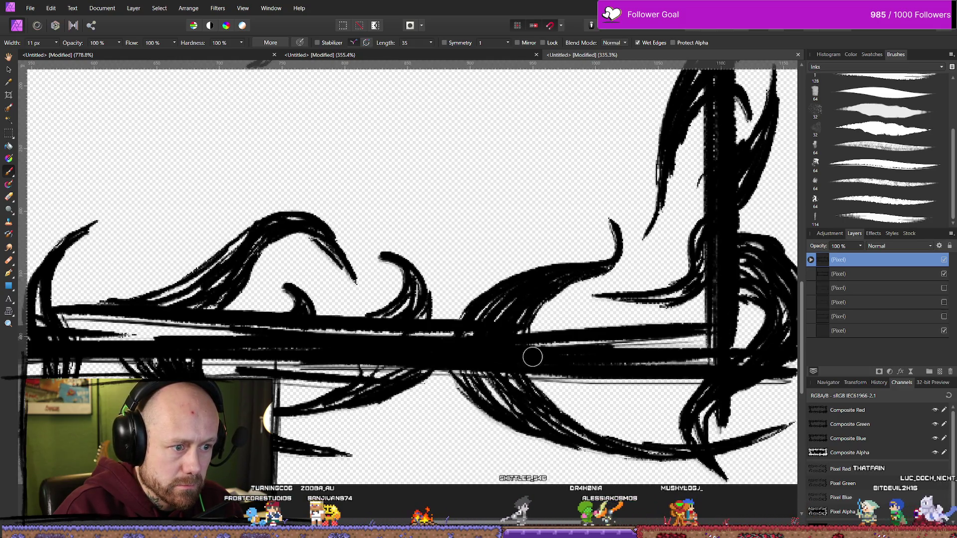
pyautogui.scroll(-10, 428, 306)
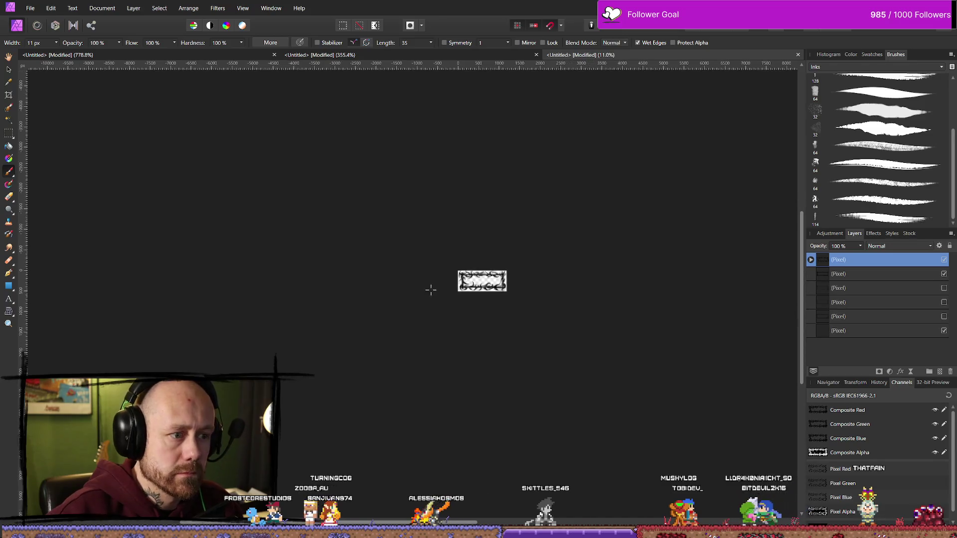
pyautogui.scroll(3, 429, 288)
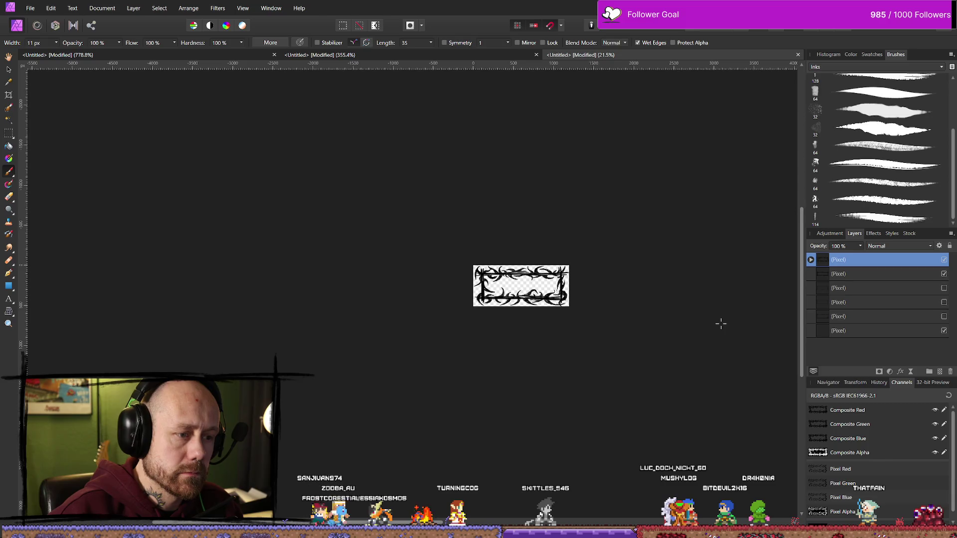
pyautogui.scroll(5, 573, 299)
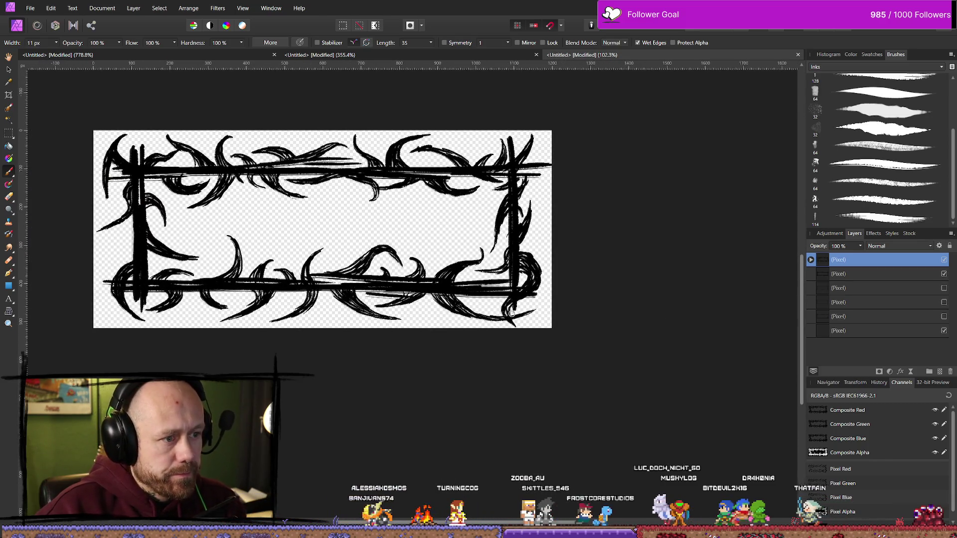
pyautogui.scroll(2, 460, 254)
pyautogui.scroll(1, 460, 255)
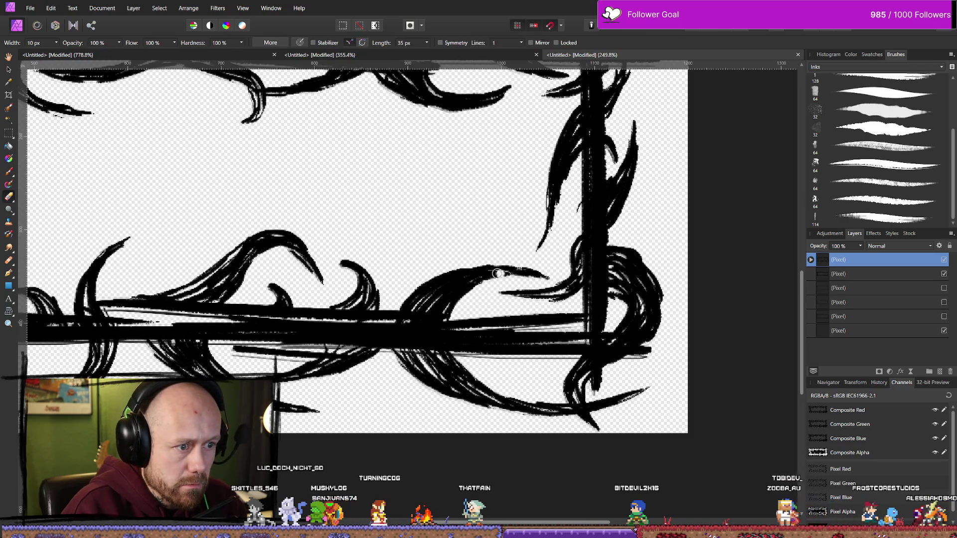
# - Add an ink stroke to the lower-right thorn and recentre the whole frame in view
pyautogui.press('e')
pyautogui.press('b')
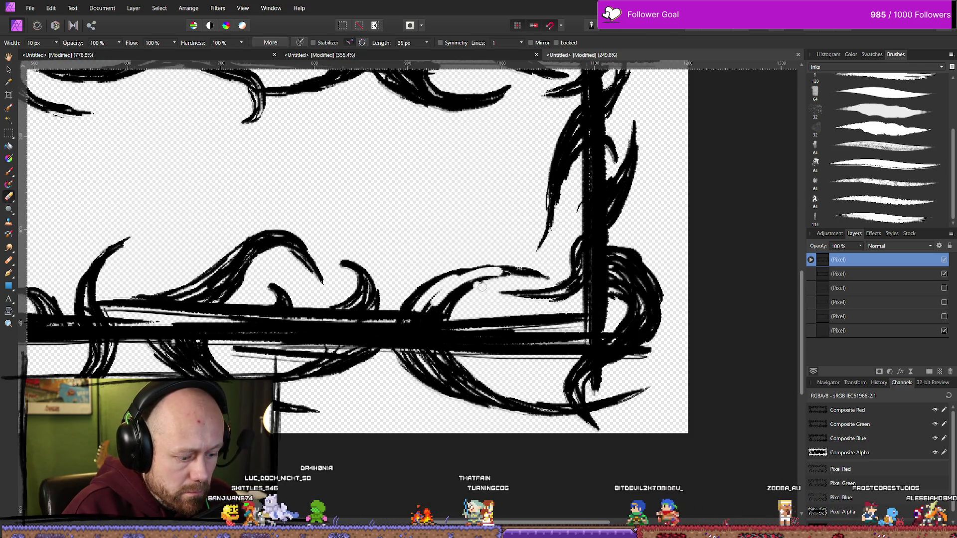
pyautogui.moveTo(419, 313); pyautogui.dragTo(459, 277)
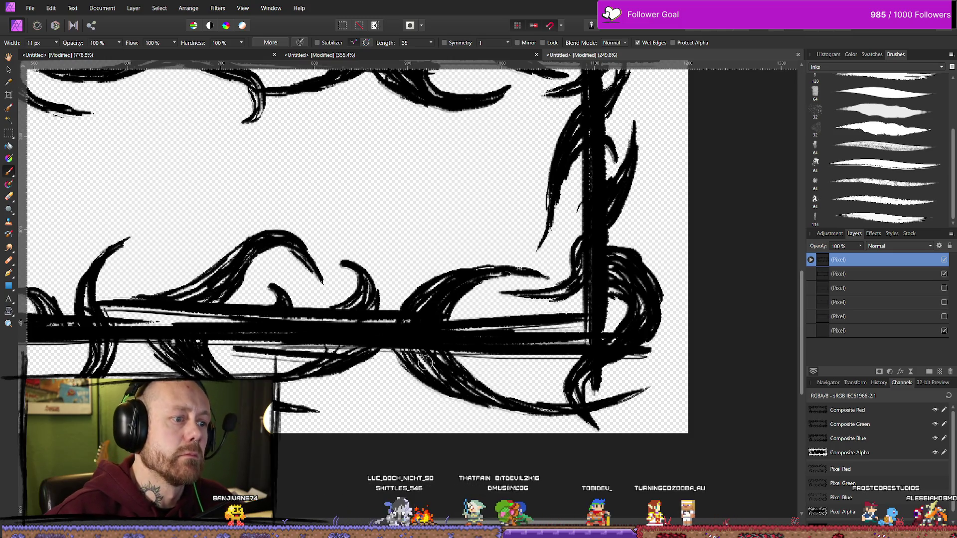
pyautogui.scroll(-5, 425, 361)
pyautogui.moveTo(369, 376); pyautogui.dragTo(587, 339)
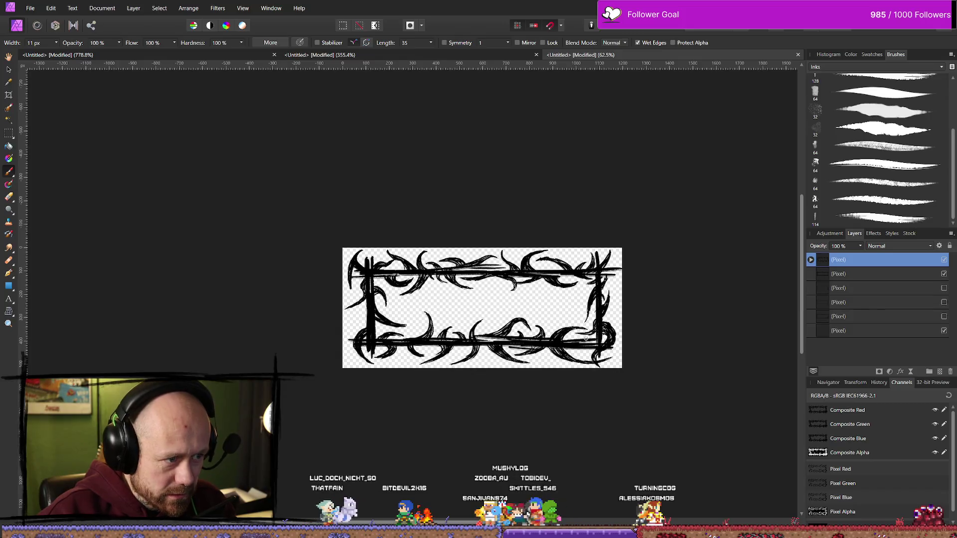
pyautogui.scroll(-2, 575, 327)
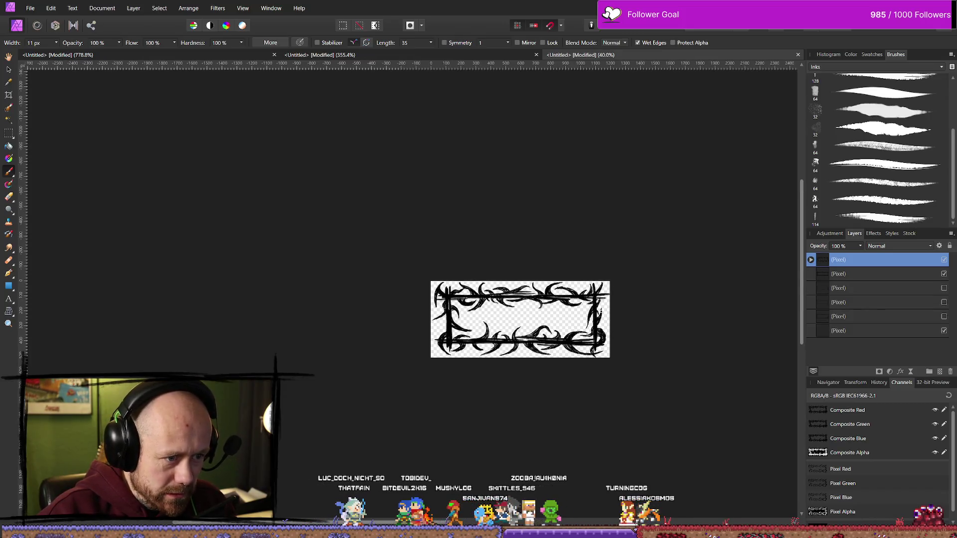
pyautogui.scroll(-2, 574, 305)
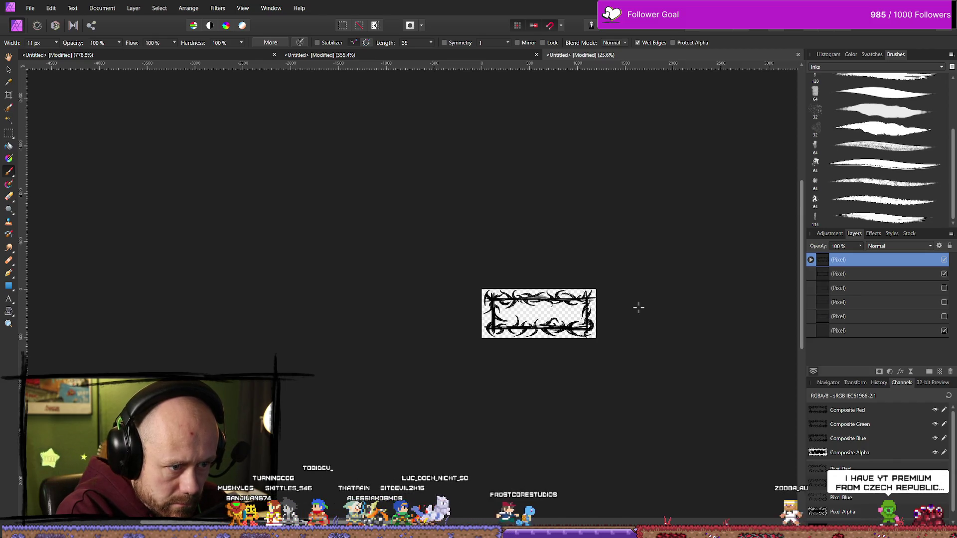
# - Thicken the curl outside the frame's lower-right corner into a solid rounded hook
pyautogui.scroll(3, 545, 350)
pyautogui.scroll(2, 658, 283)
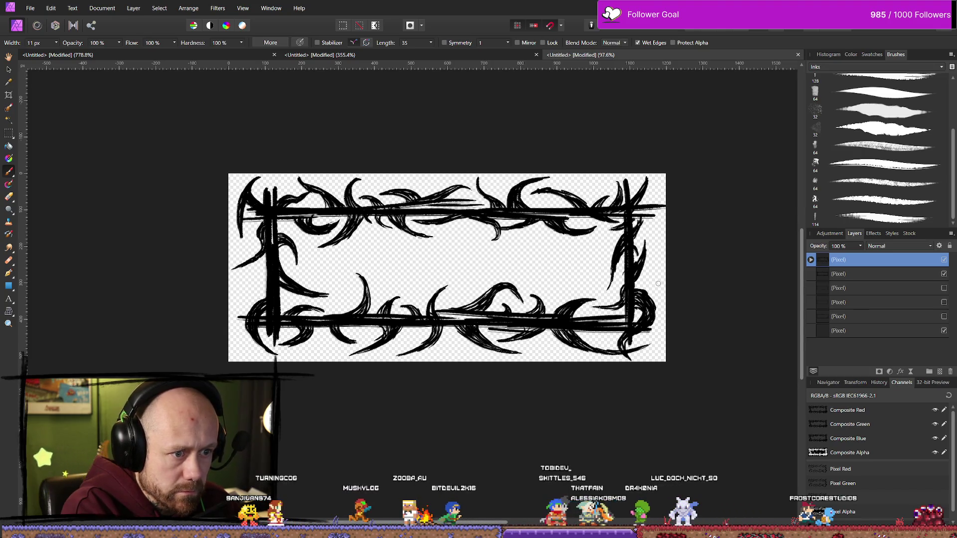
pyautogui.scroll(-5, 658, 284)
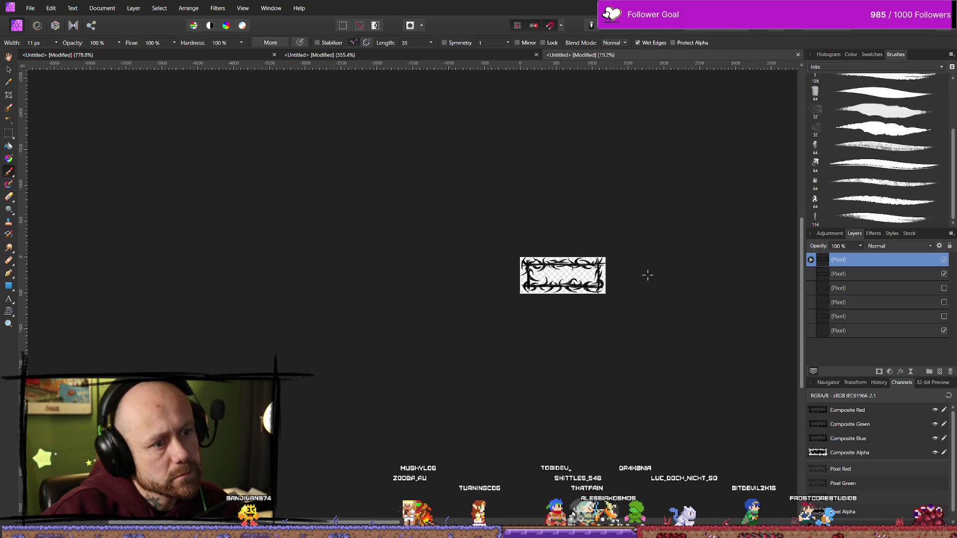
pyautogui.scroll(8, 647, 275)
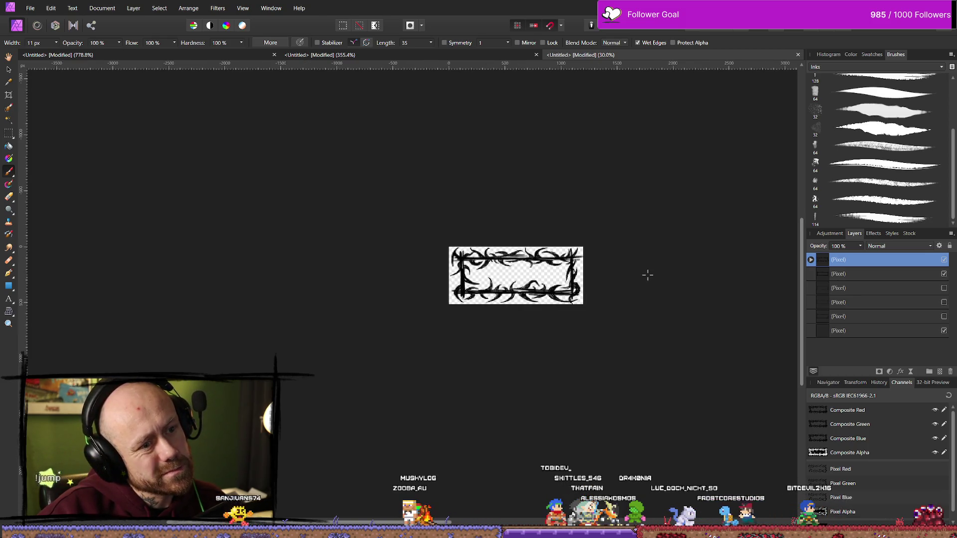
pyautogui.scroll(2, 588, 290)
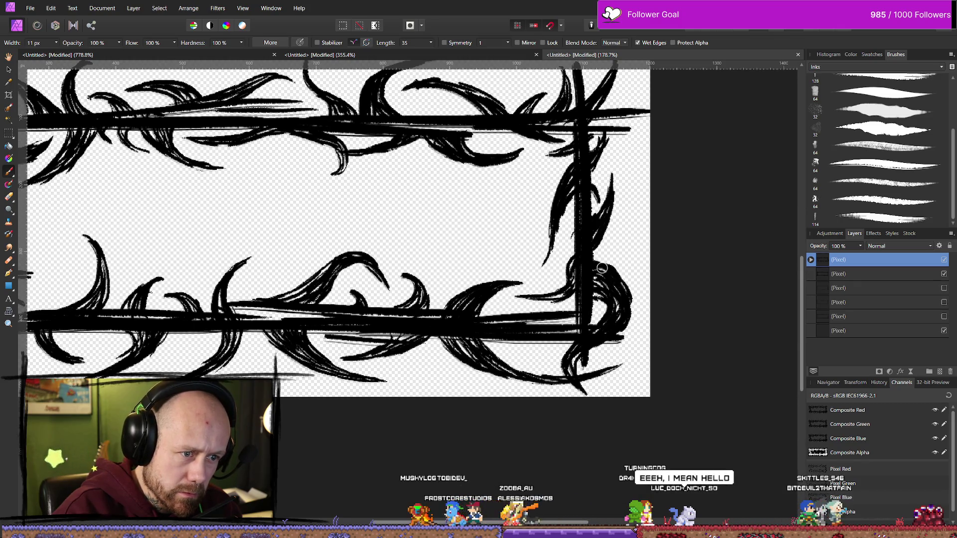
pyautogui.moveTo(618, 285)
pyautogui.mouseDown()
pyautogui.moveTo(627, 319)
pyautogui.moveTo(587, 353)
pyautogui.mouseUp()
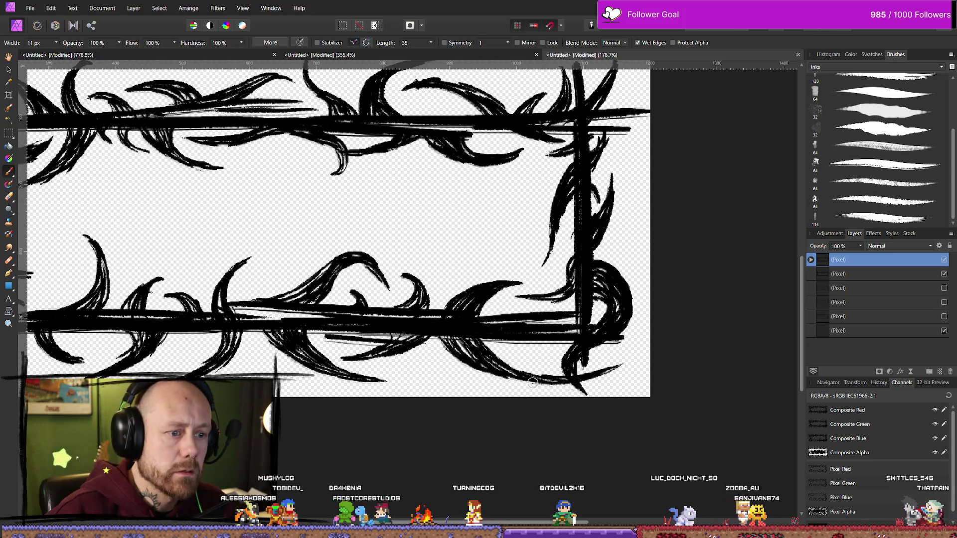
pyautogui.scroll(-10, 532, 383)
pyautogui.scroll(3, 533, 383)
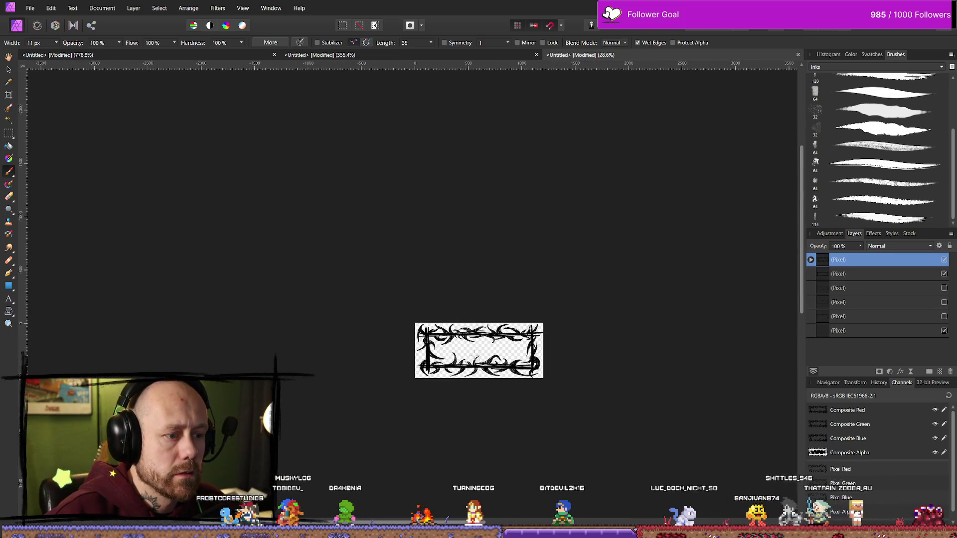
pyautogui.scroll(2, 469, 353)
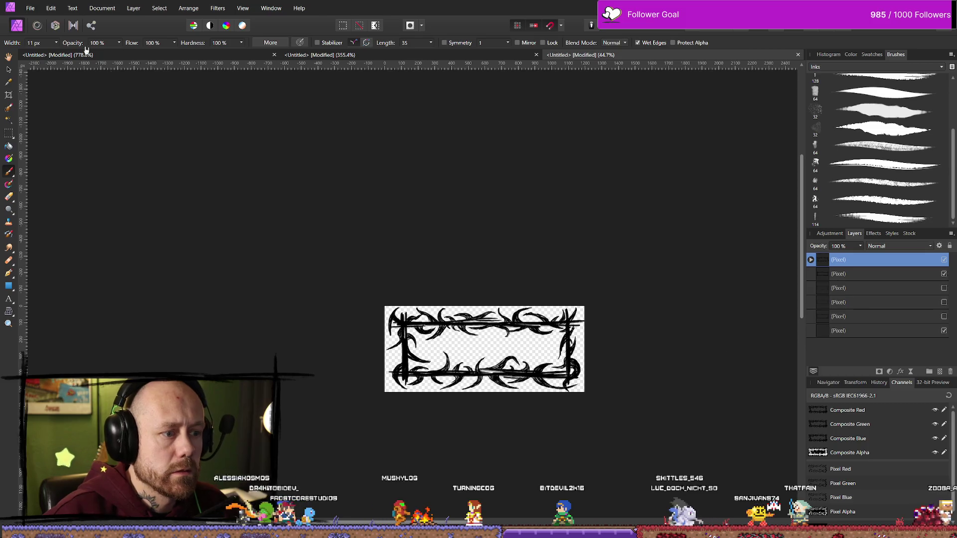
pyautogui.click(31, 9)
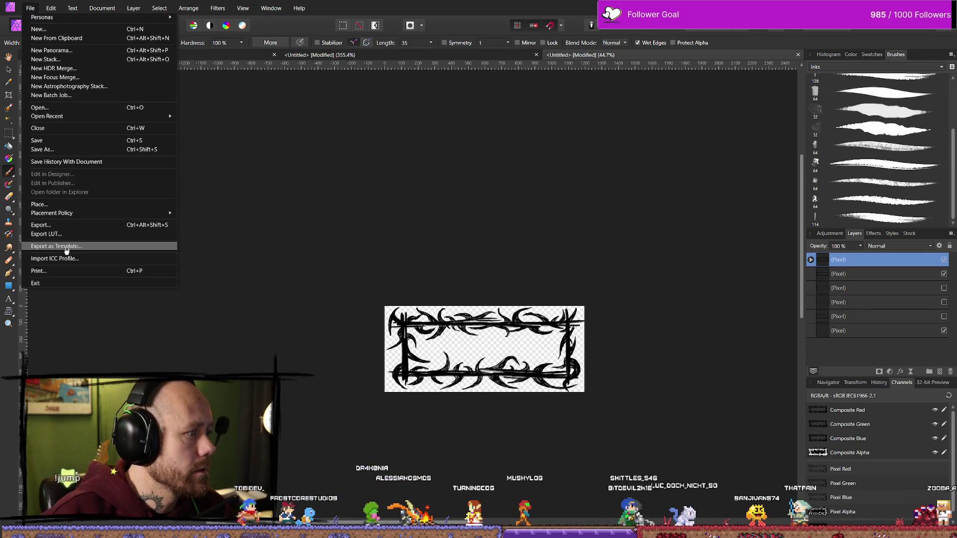
# - Export the frame as PNG, overwriting QuitButtonInGameMenu_OutlineHovered2.png in the icon folder
pyautogui.click(64, 226)
pyautogui.click(555, 331)
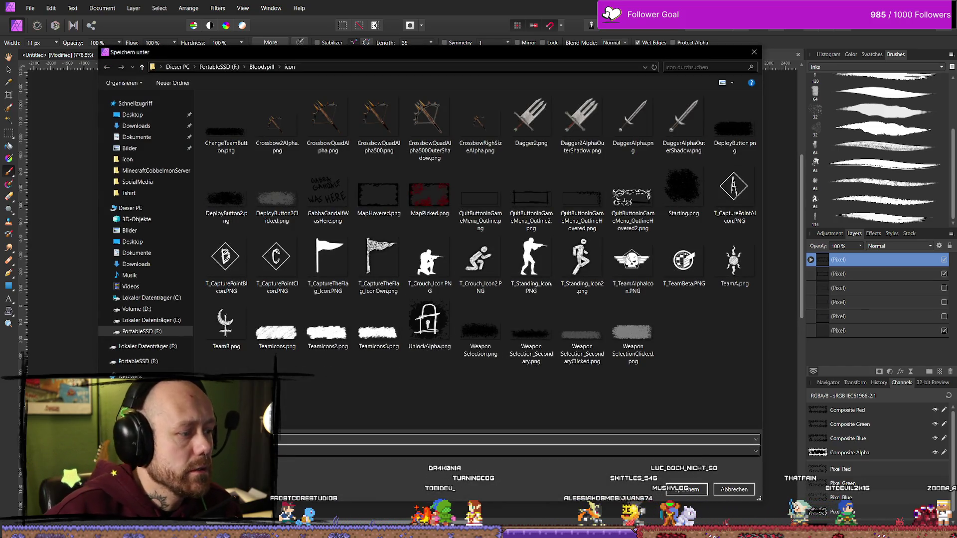
pyautogui.click(633, 200)
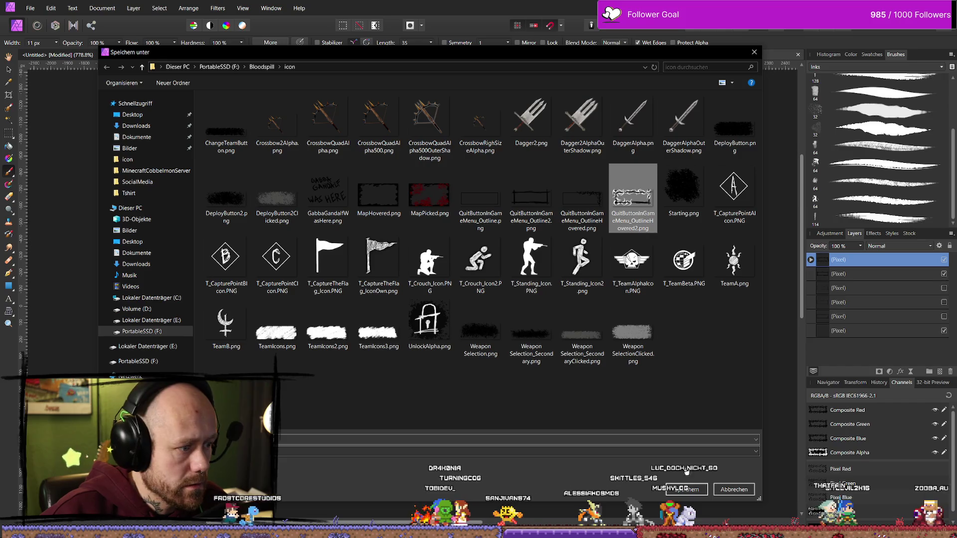
pyautogui.press('Return')
pyautogui.click(512, 311)
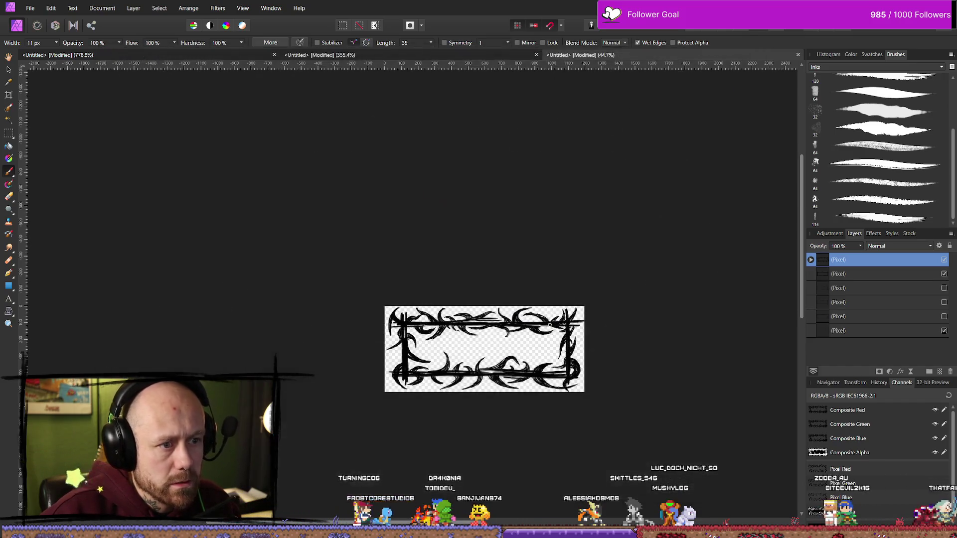
pyautogui.click(811, 260)
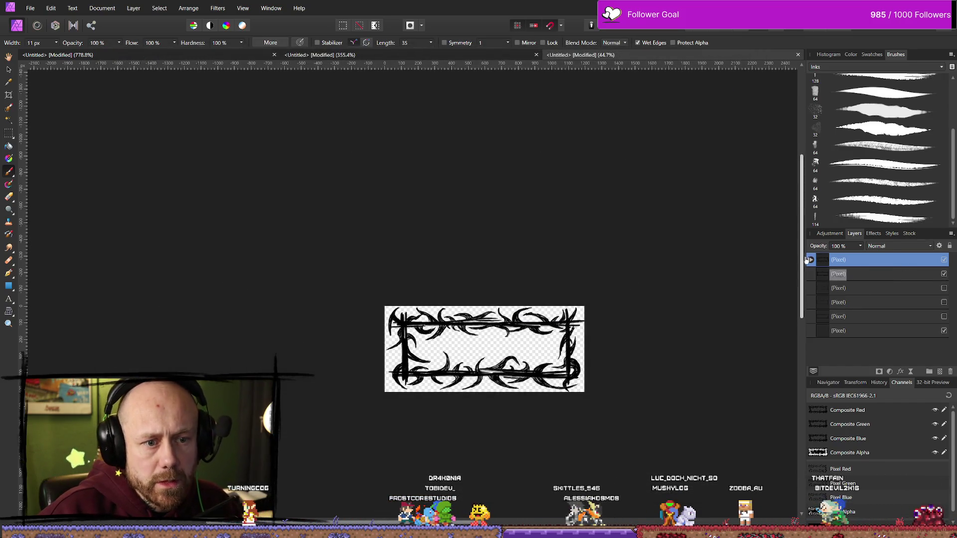
# - Move the Invert adjustment to the top of the layer stack and enable it to whiten the frame
pyautogui.click(878, 275)
pyautogui.moveTo(878, 275)
pyautogui.mouseDown()
pyautogui.moveTo(878, 259)
pyautogui.moveTo(880, 277)
pyautogui.mouseUp()
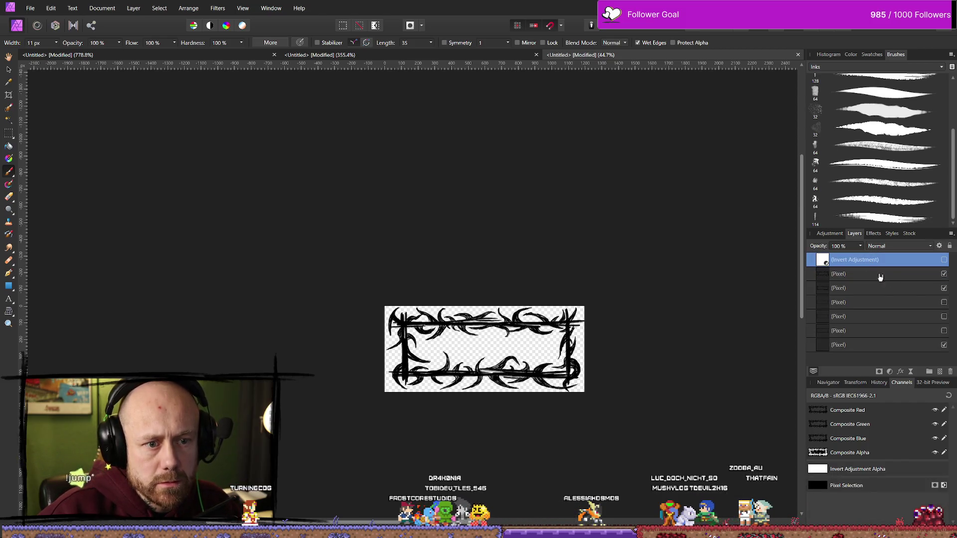
pyautogui.click(945, 260)
# - Export the white frame as QuitButtonInGameMenu_OutlineHovered2White.png
pyautogui.click(30, 8)
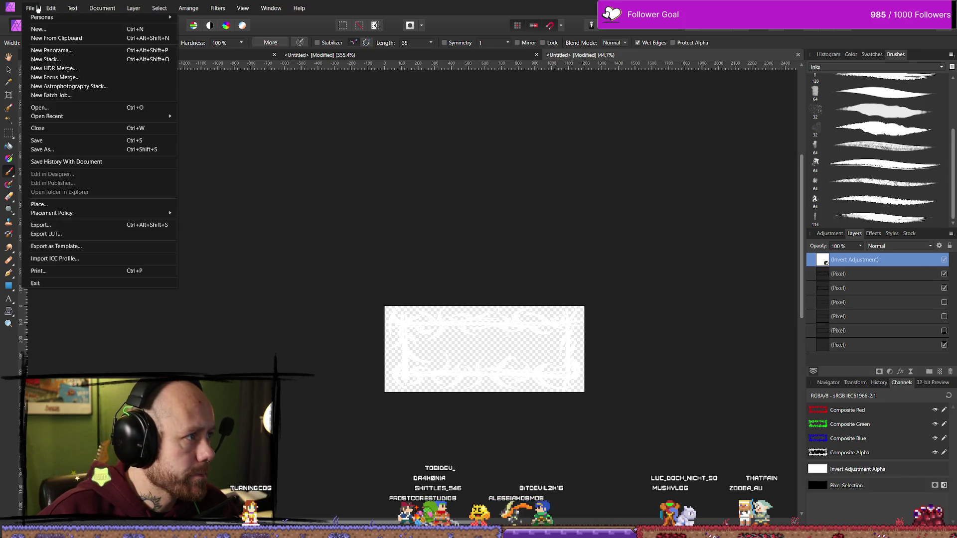
pyautogui.click(66, 224)
pyautogui.click(558, 331)
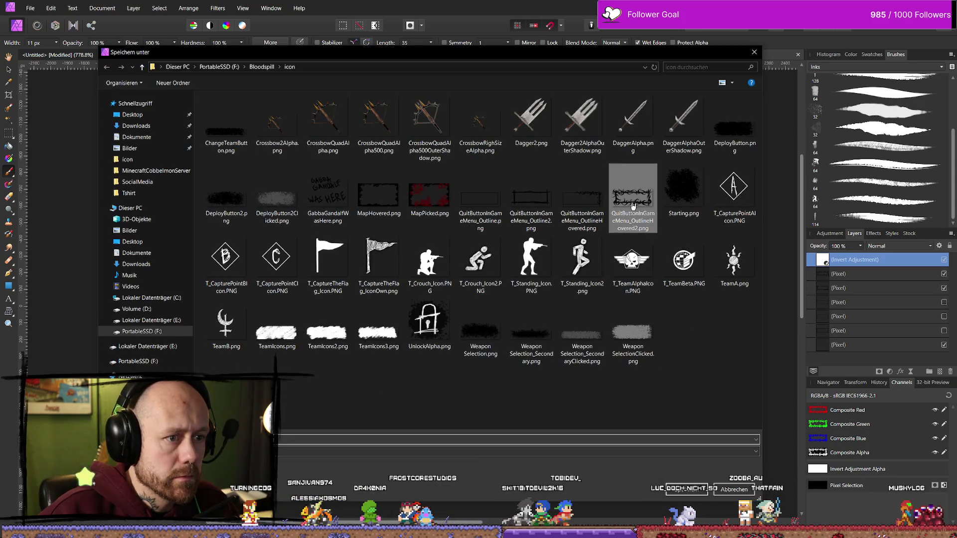
pyautogui.click(283, 436)
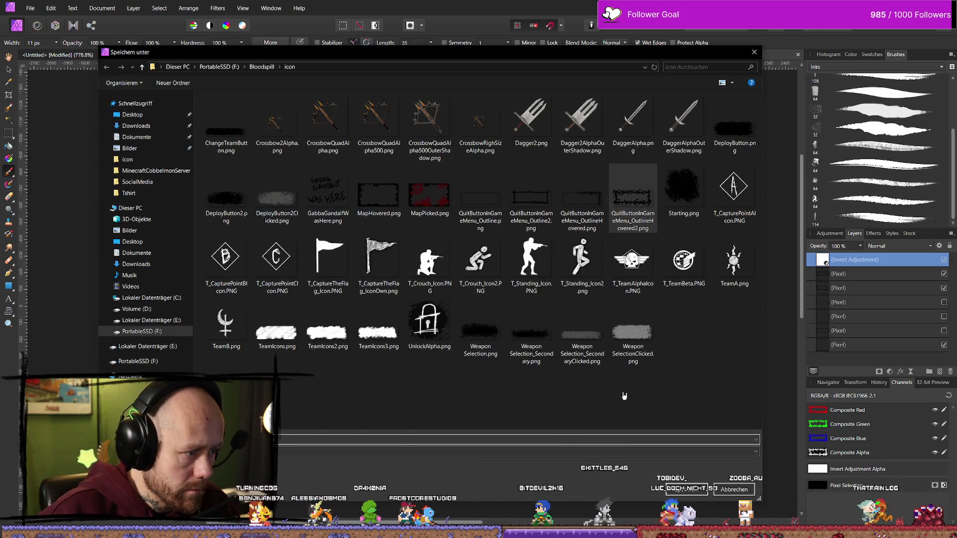
pyautogui.write('.png')
pyautogui.press('Return')
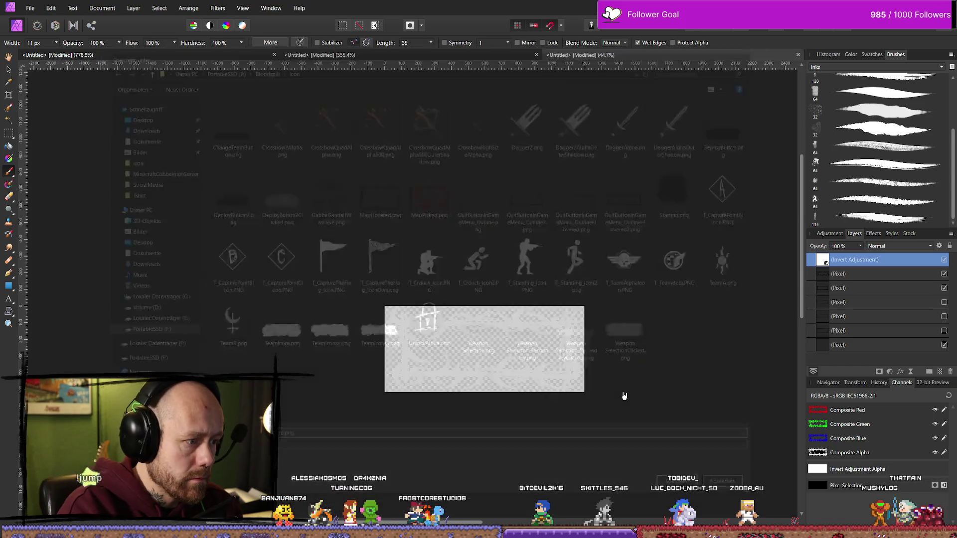
pyautogui.hotkey('alt', 'Tab')
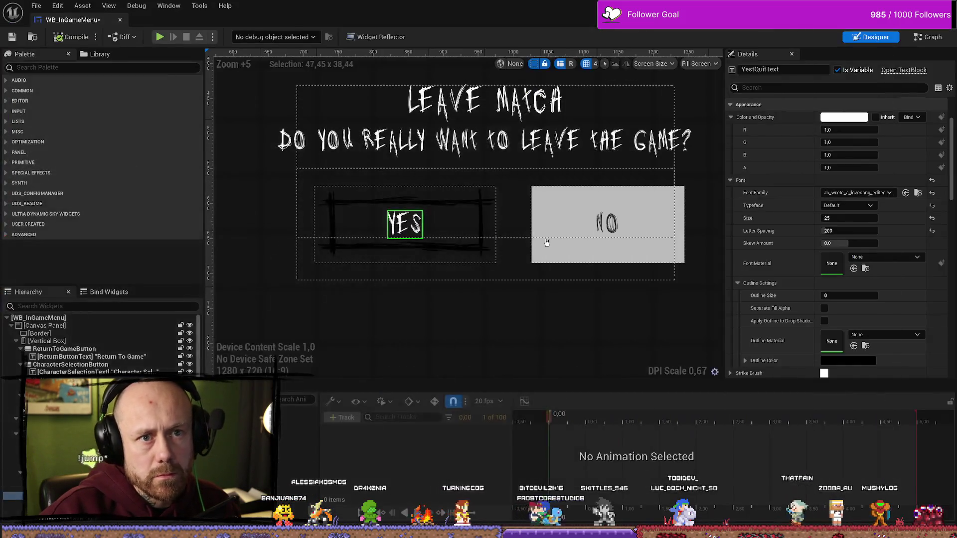
# - Select YesQuitButton in the WB_InGameMenu designer and bring up the Content Drawer's UI textures
pyautogui.click(367, 205)
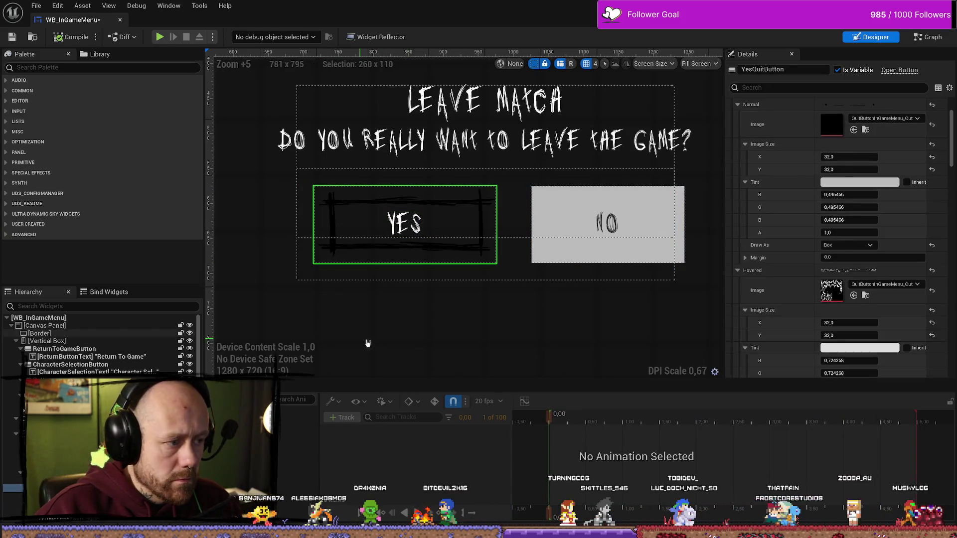
pyautogui.hotkey('ctrl', 'space')
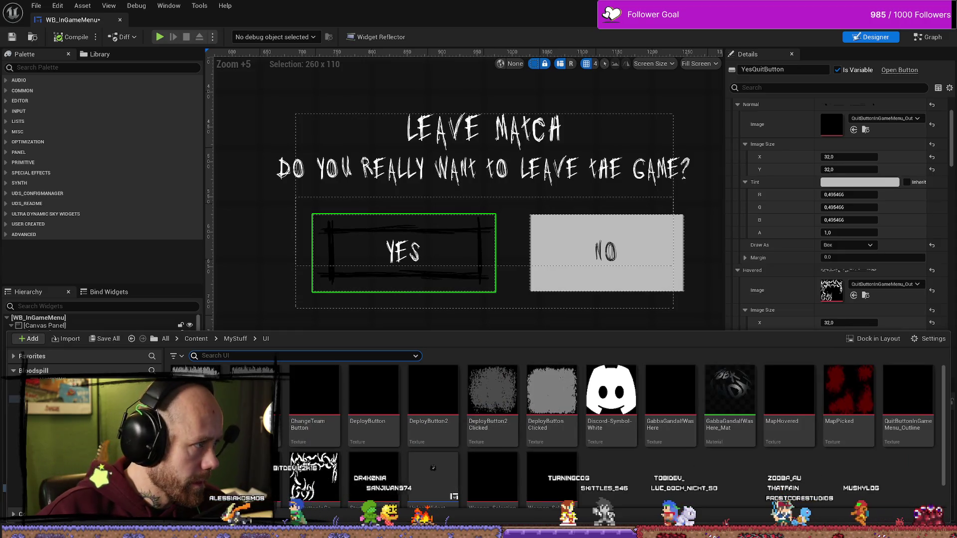
pyautogui.press('super+e')
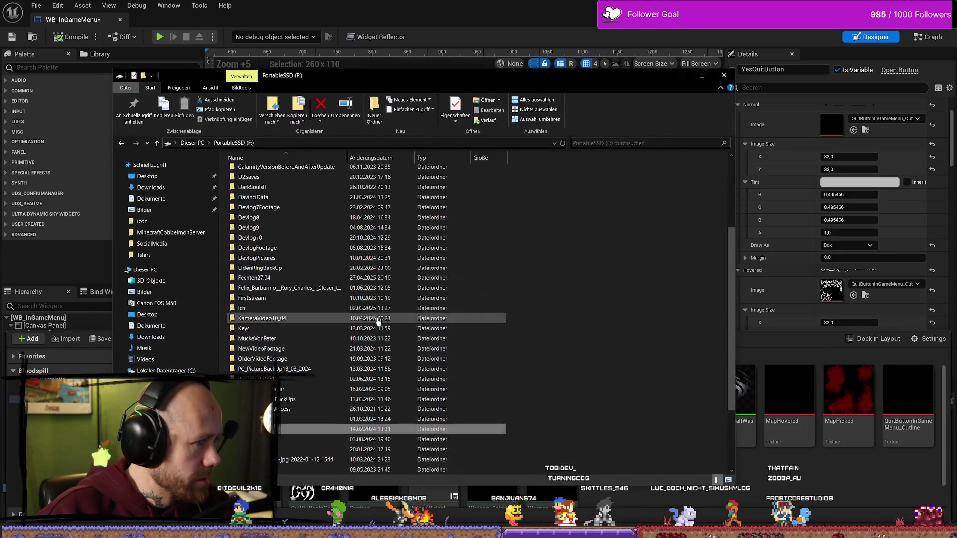
# - Drag both OutlineHovered2 PNGs from Quick access recent files into Unreal's Content Drawer
pyautogui.click(170, 166)
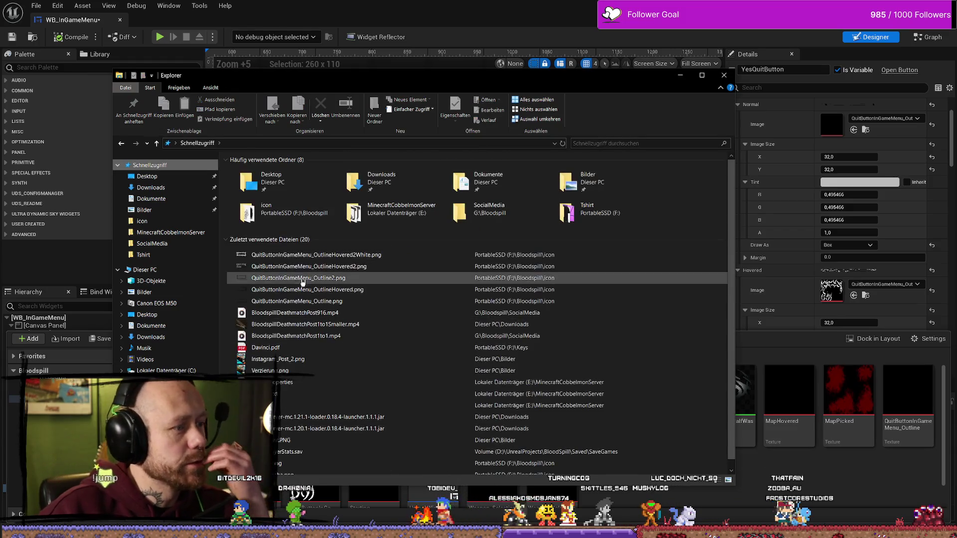
pyautogui.click(384, 266)
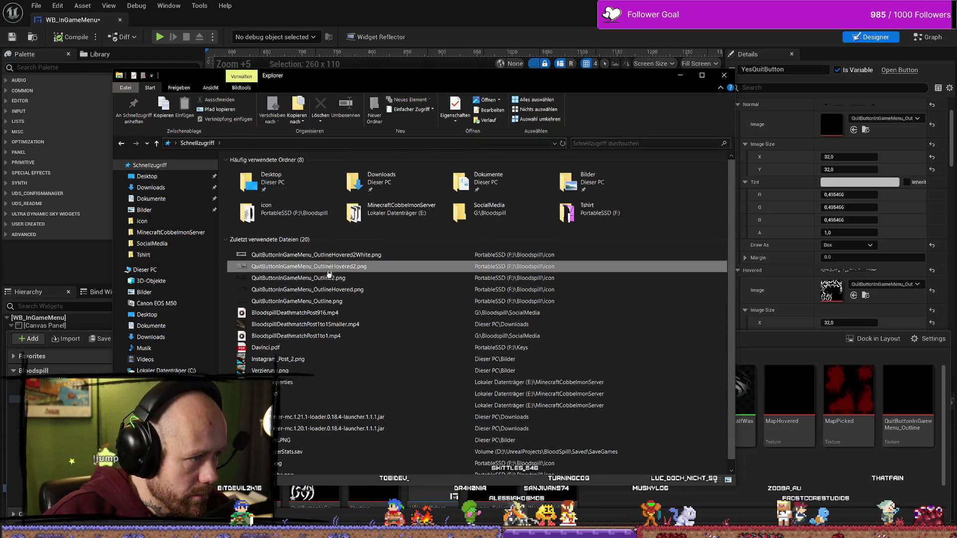
pyautogui.keyDown('ctrl'); pyautogui.scroll(1, 362, 270); pyautogui.keyUp('ctrl')
pyautogui.keyDown('ctrl'); pyautogui.scroll(-1, 362, 270); pyautogui.keyUp('ctrl')
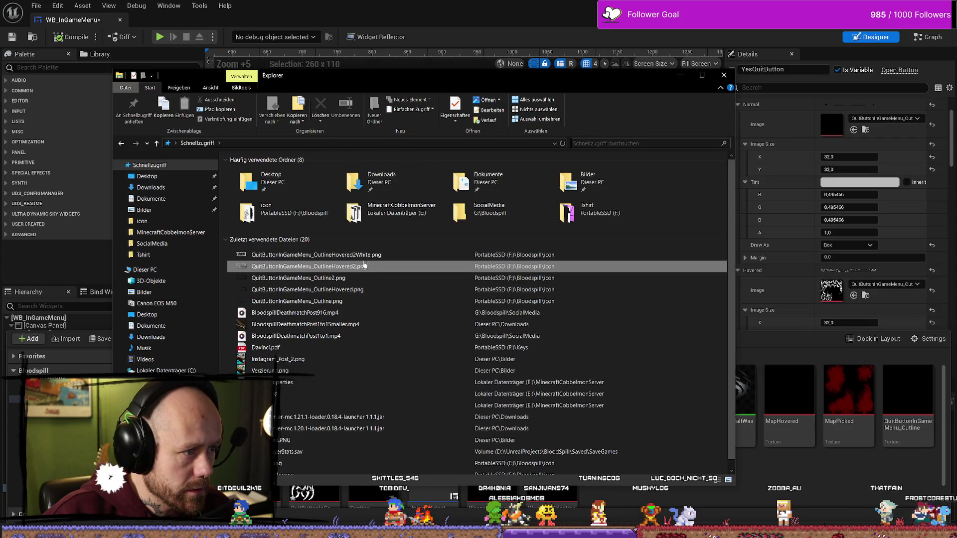
pyautogui.moveTo(364, 257)
pyautogui.mouseDown()
pyautogui.moveTo(548, 299)
pyautogui.moveTo(798, 399)
pyautogui.moveTo(823, 399)
pyautogui.mouseUp()
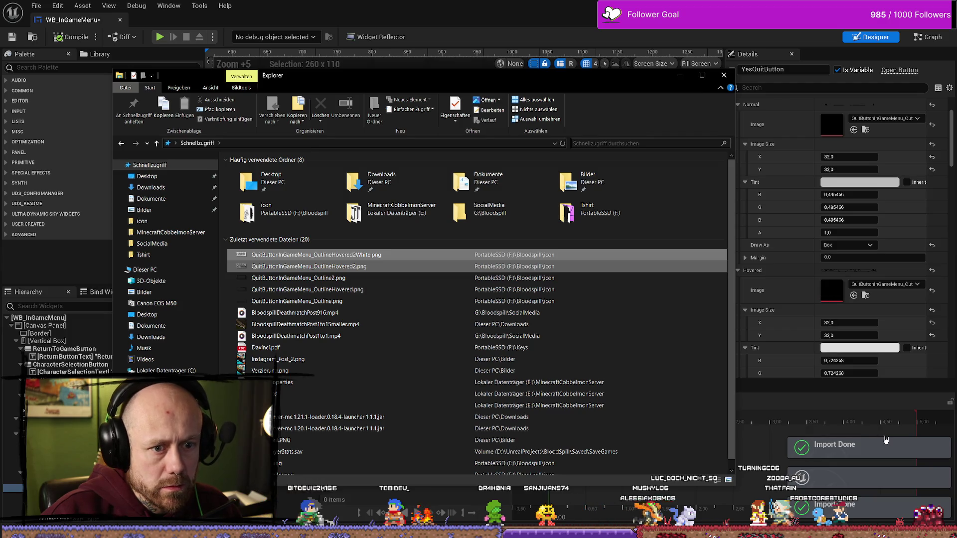
# - Inspect the QuitButtonInGameMenu_OutlineHovered2 thorny frame texture, then save all assets
pyautogui.click(787, 352)
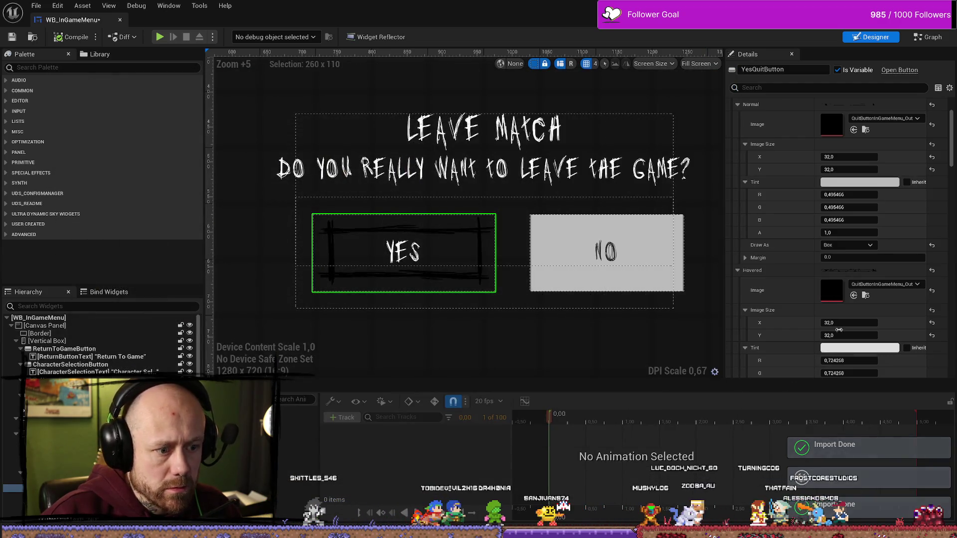
pyautogui.click(865, 297)
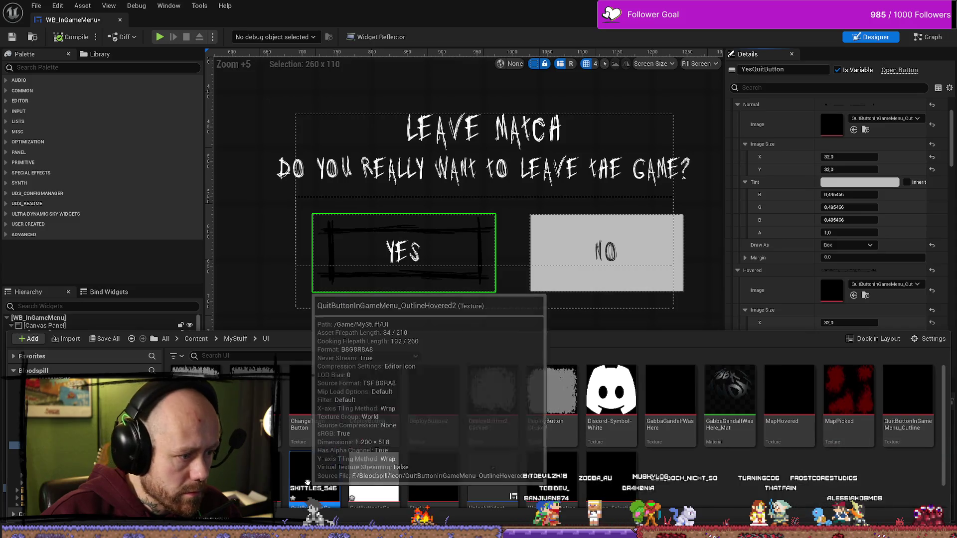
pyautogui.doubleClick(308, 481)
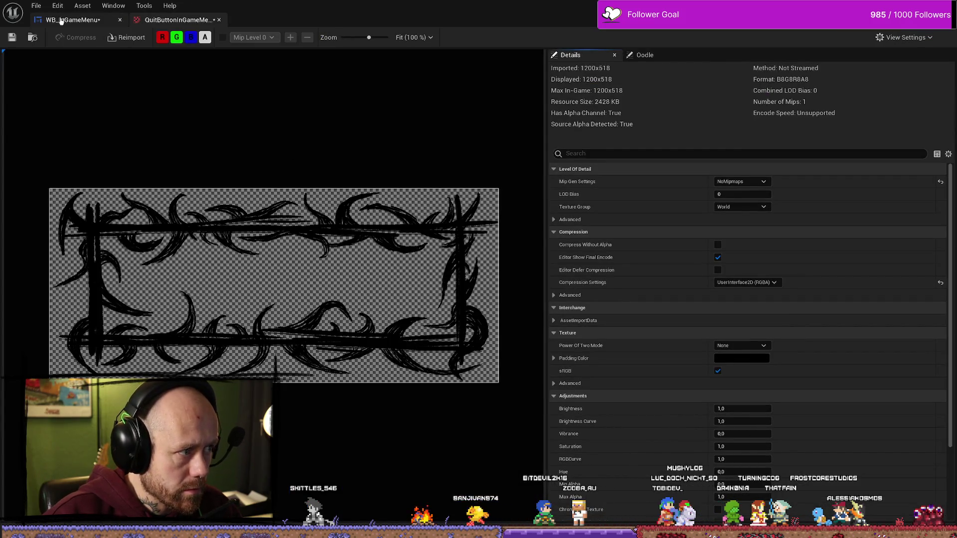
pyautogui.click(36, 6)
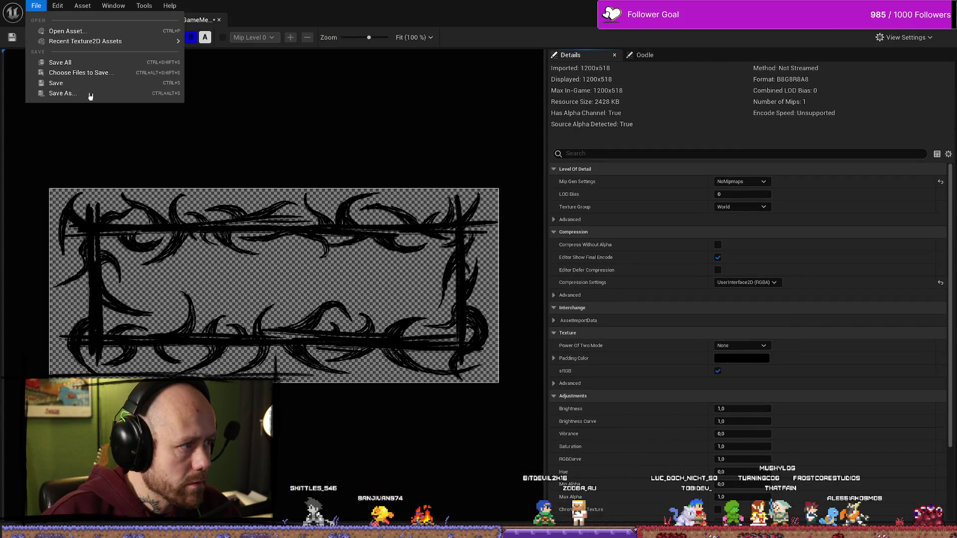
pyautogui.click(57, 63)
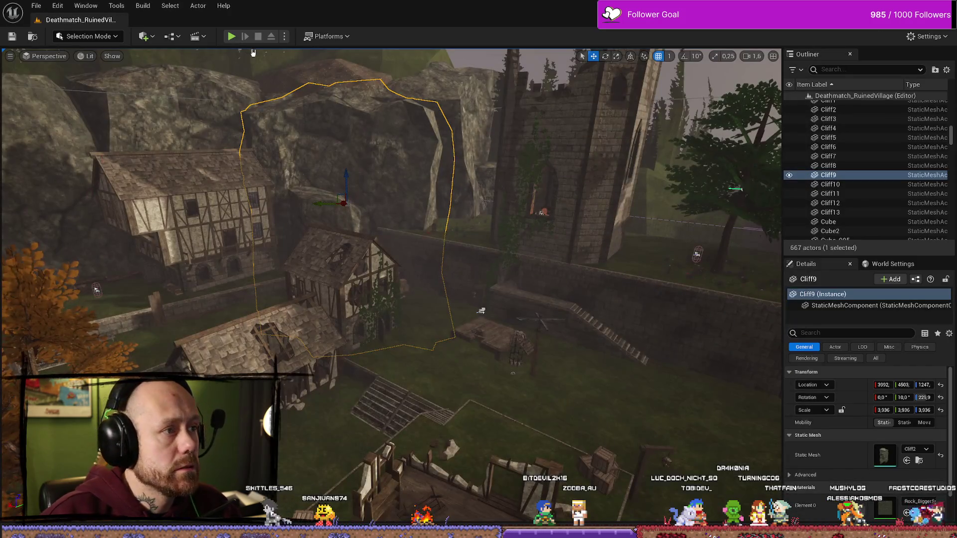
# - Play-test the level, bring up the Leave Match dialog via Esc and Quit, then stop play
pyautogui.hotkey('alt', 'p')
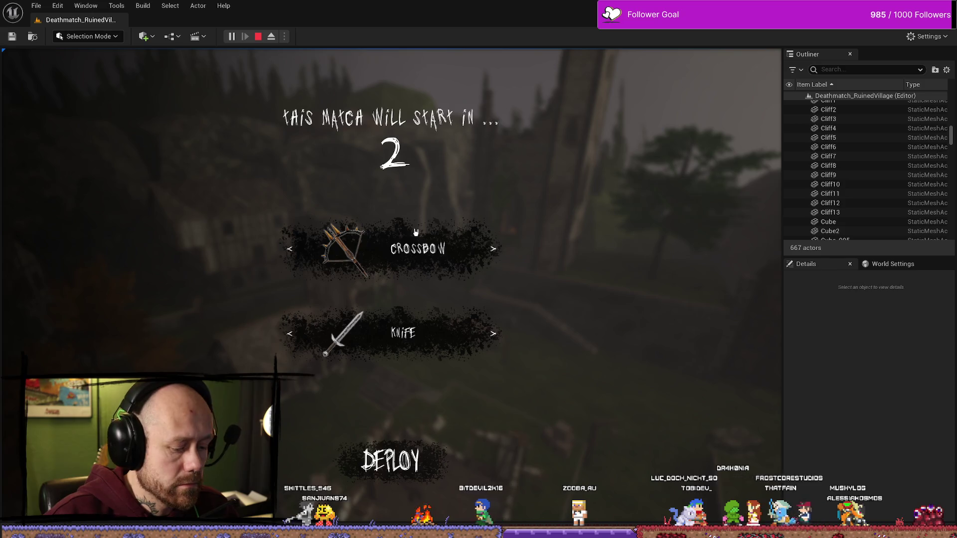
pyautogui.press('Escape')
pyautogui.click(100, 185)
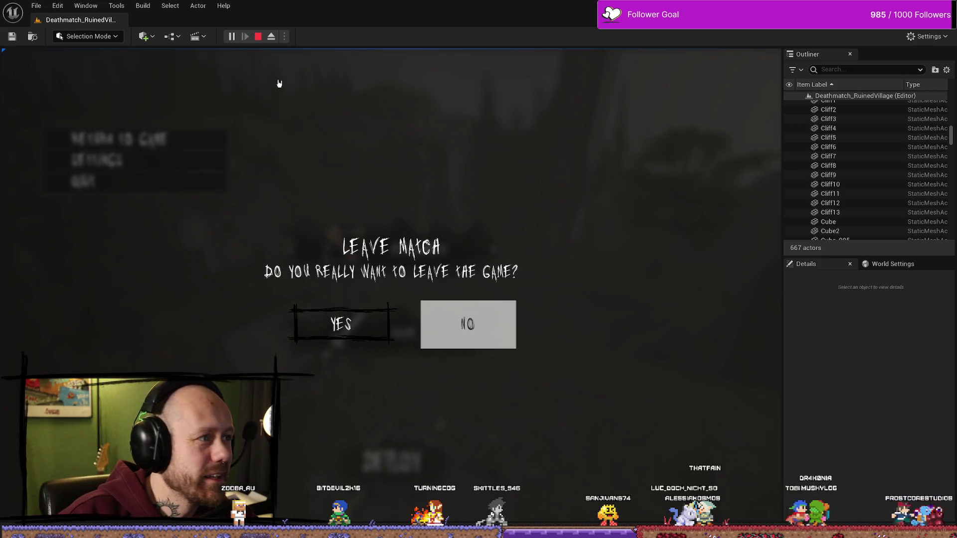
pyautogui.click(259, 38)
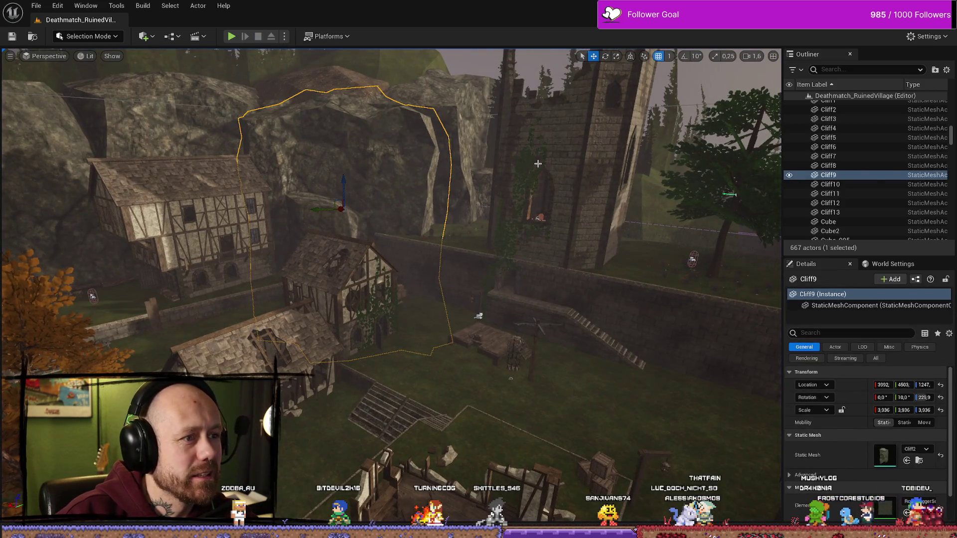
# - Play the level fullscreen, open Leave Match via Esc and Quit, decline with NO and resume
pyautogui.click(538, 163)
pyautogui.press('F11')
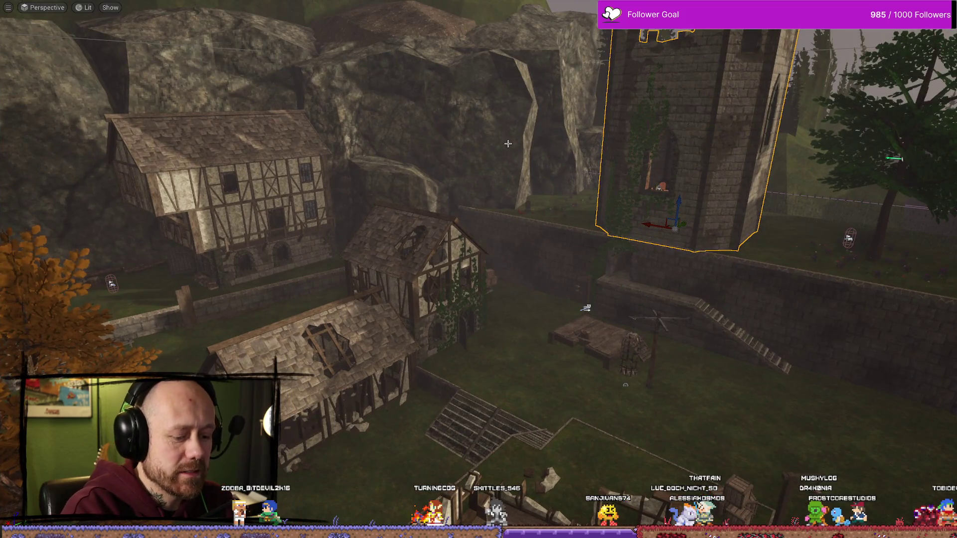
pyautogui.hotkey('alt', 'p')
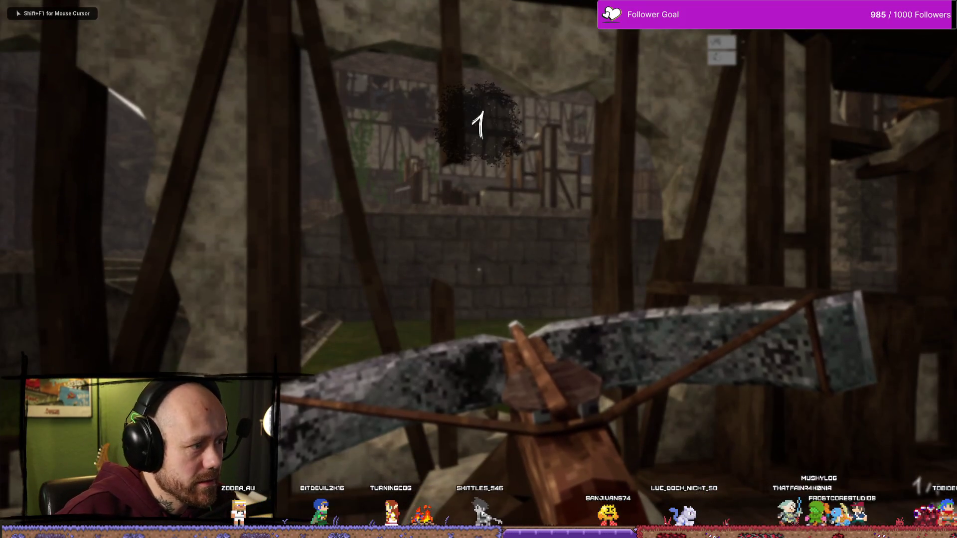
pyautogui.press('Escape')
pyautogui.click(160, 150)
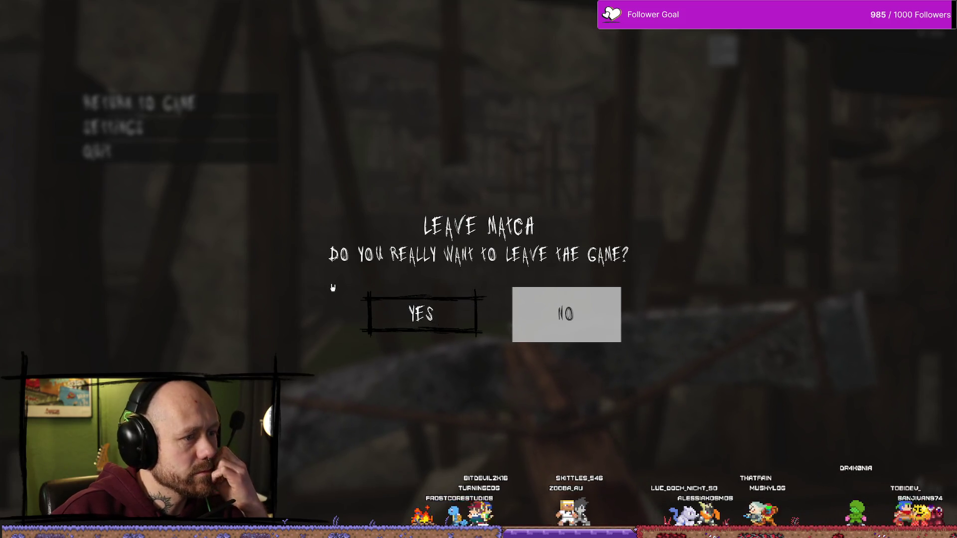
pyautogui.click(613, 328)
pyautogui.press('Escape')
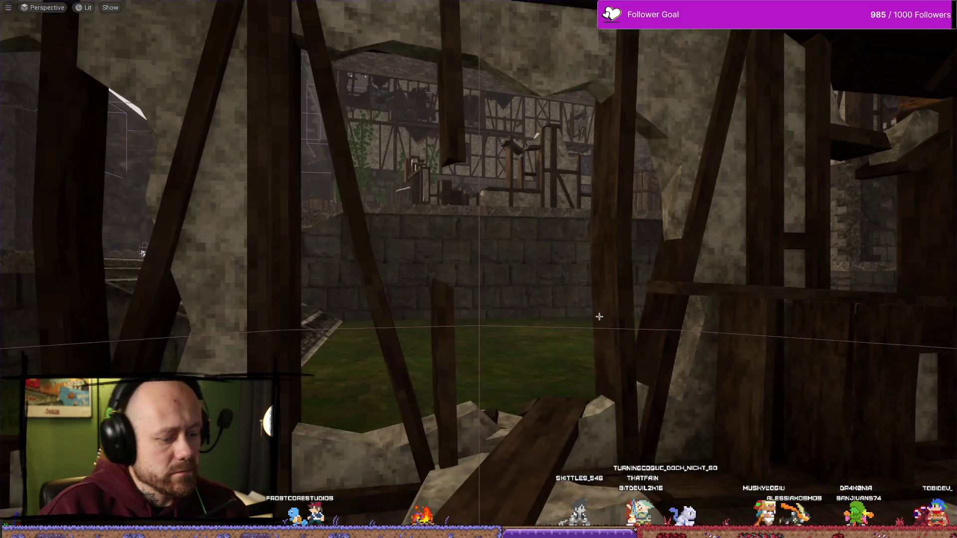
# - Set the YES button's Hovered image in WB_InGameMenu to the white outline texture and compile
pyautogui.hotkey('ctrl', 'space')
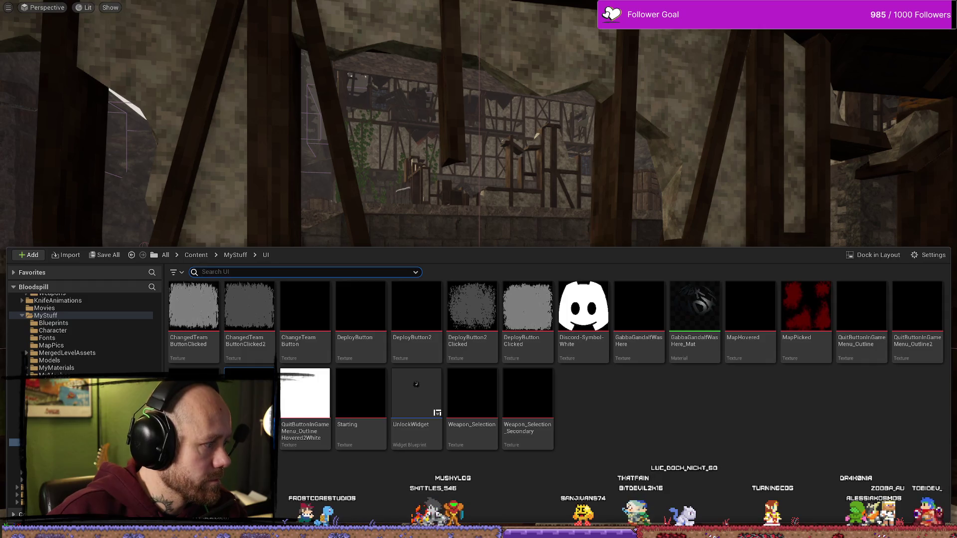
pyautogui.doubleClick(251, 394)
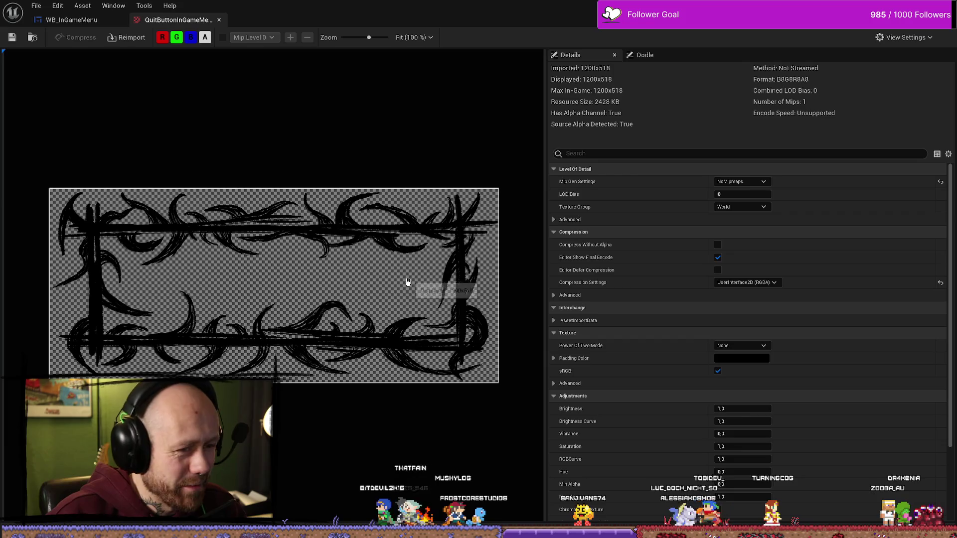
pyautogui.click(103, 21)
pyautogui.click(884, 284)
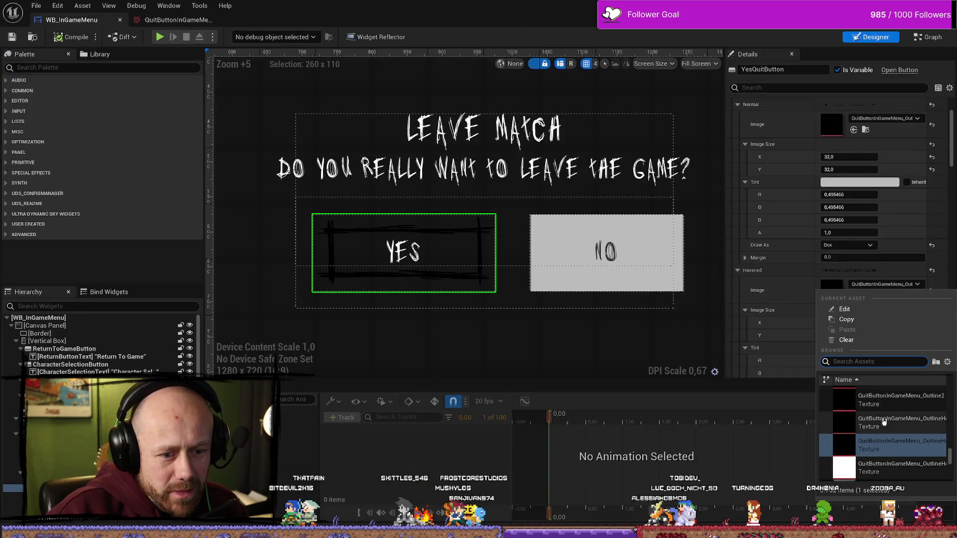
pyautogui.click(898, 467)
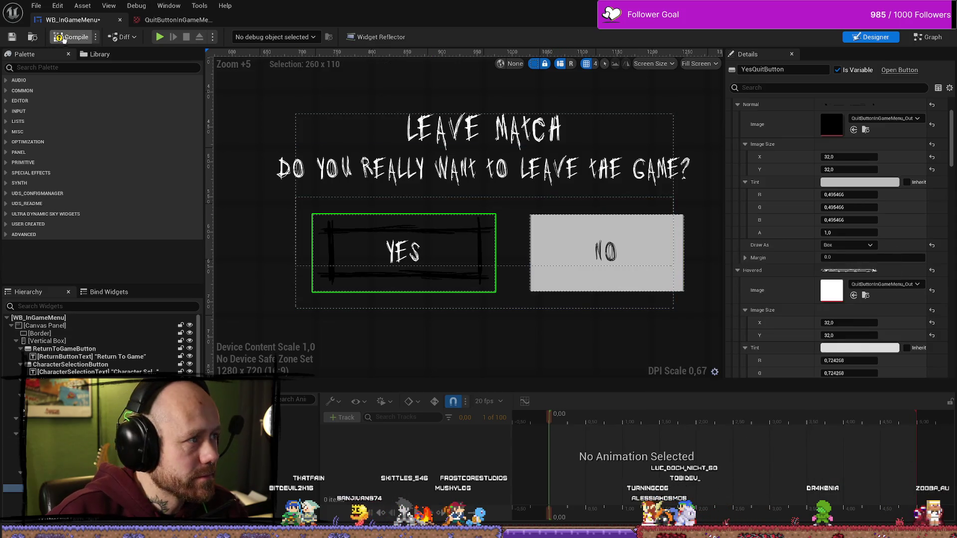
pyautogui.click(64, 39)
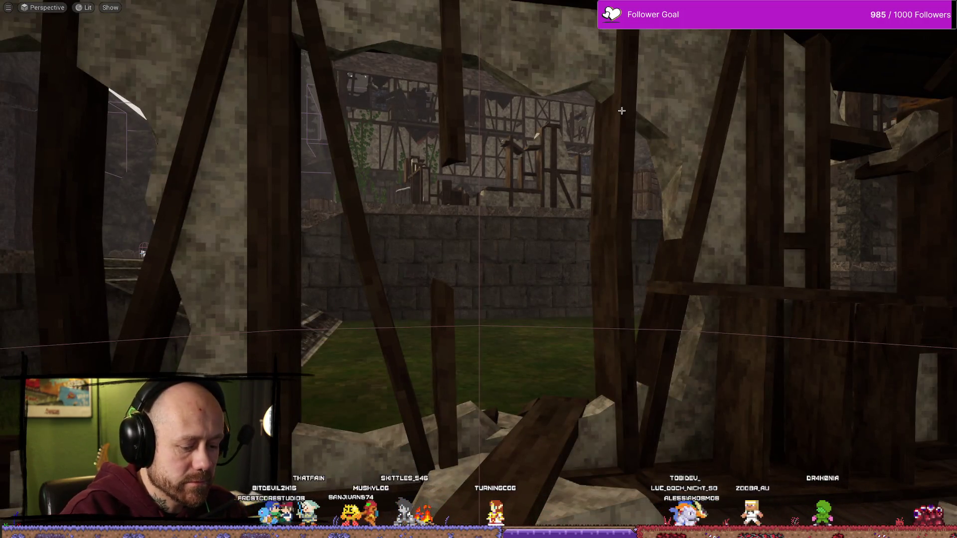
# - Play-test the level, open Leave Match from the pause menu, and confirm with YES
pyautogui.hotkey('alt', 'p')
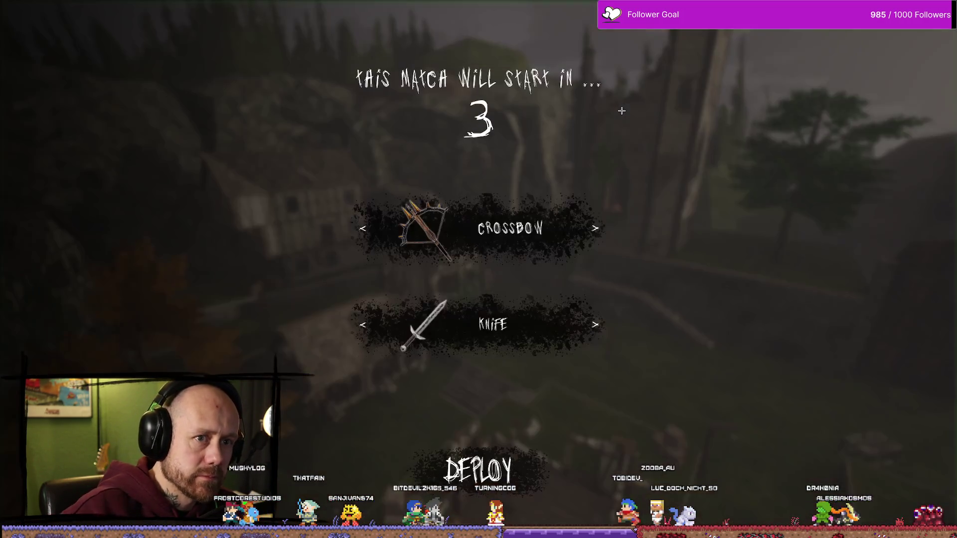
pyautogui.press('Escape')
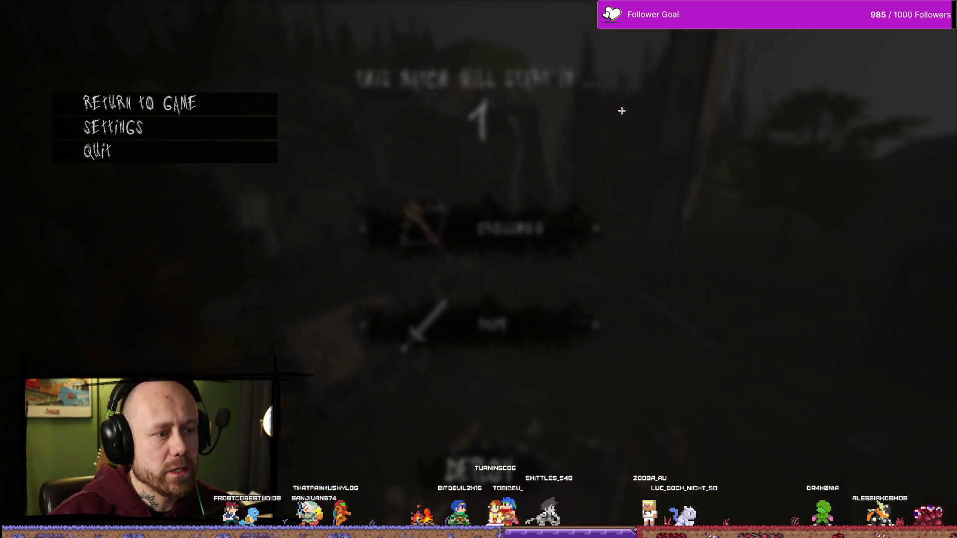
pyautogui.click(175, 156)
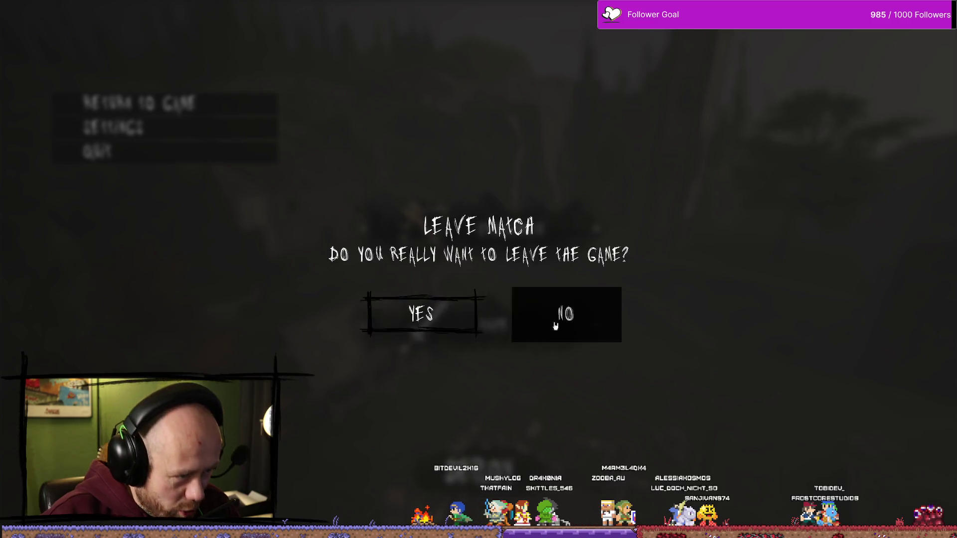
pyautogui.click(481, 296)
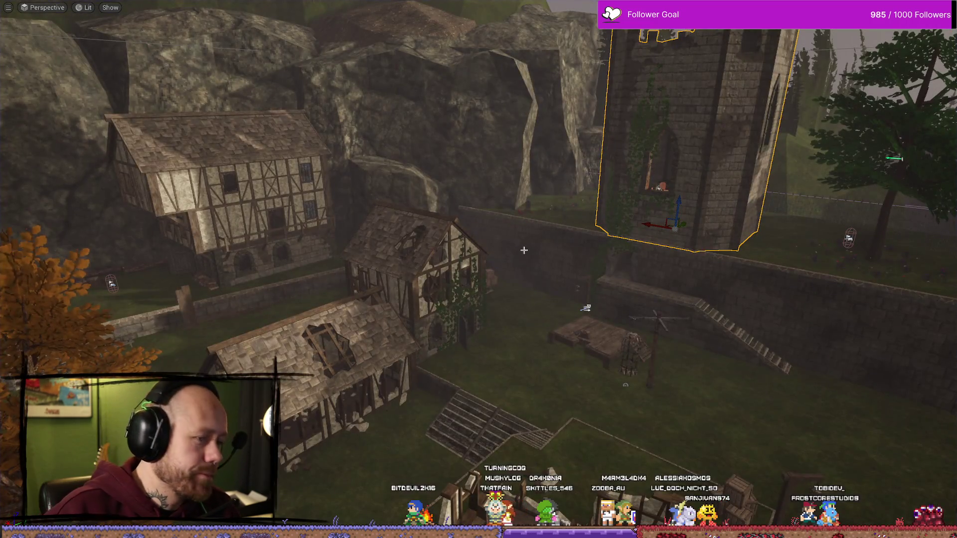
# - Leave immersive viewport mode with F11 to restore menus, toolbar, Outliner and Details
pyautogui.press('F11')
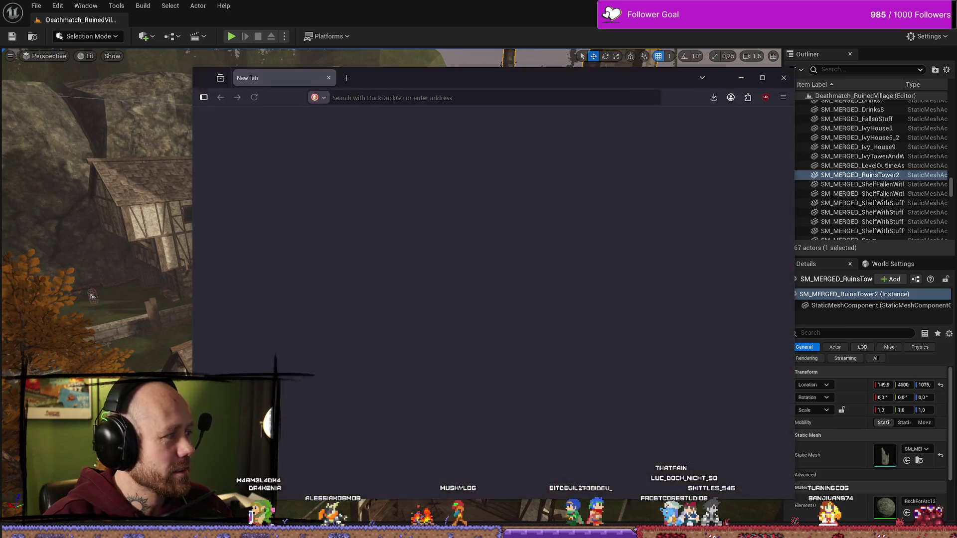
# - Close the blank browser window and switch to the Firefox window showing the Twitch stream
pyautogui.hotkey('alt', 'F4')
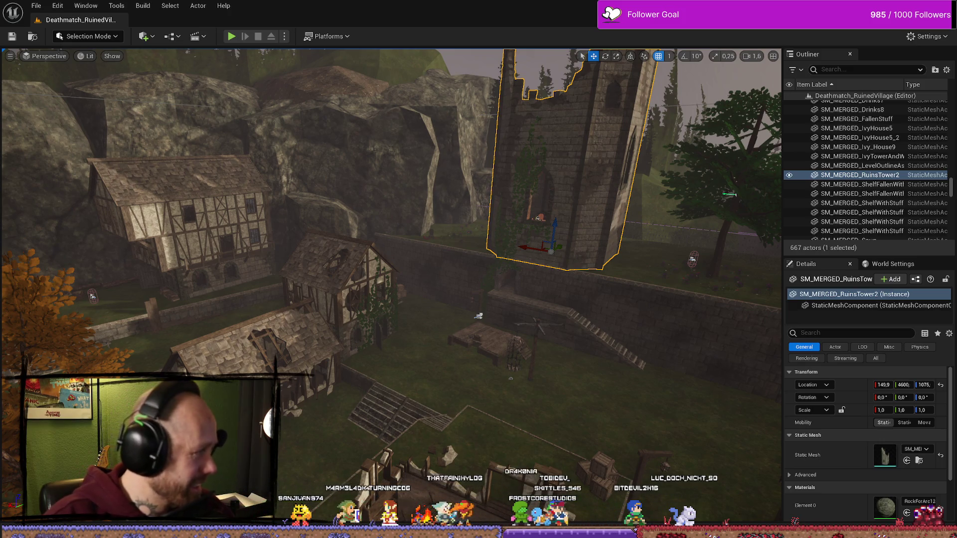
pyautogui.hotkey('alt', 'Tab')
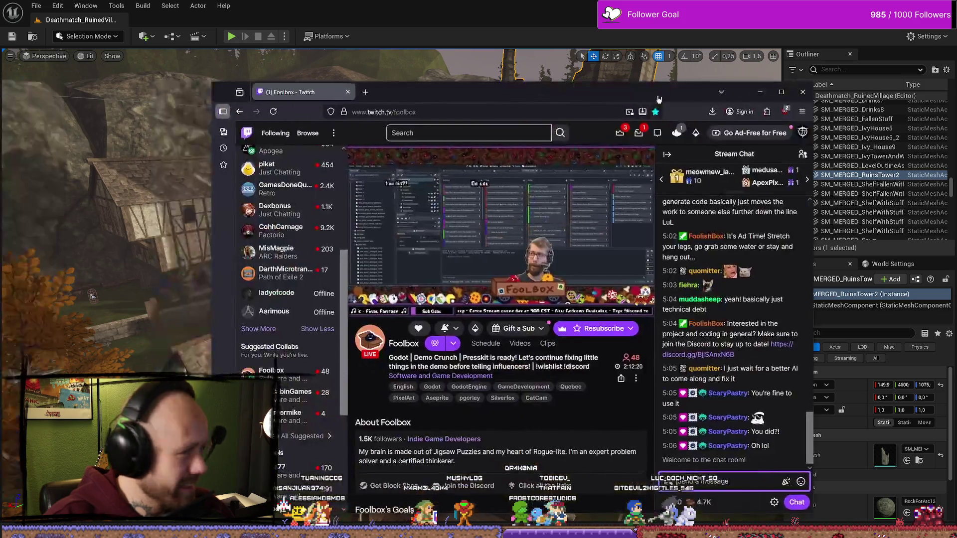
# - Widen the Firefox window on both sides and collapse Twitch's left channel sidebar
pyautogui.moveTo(733, 147); pyautogui.dragTo(866, 147)
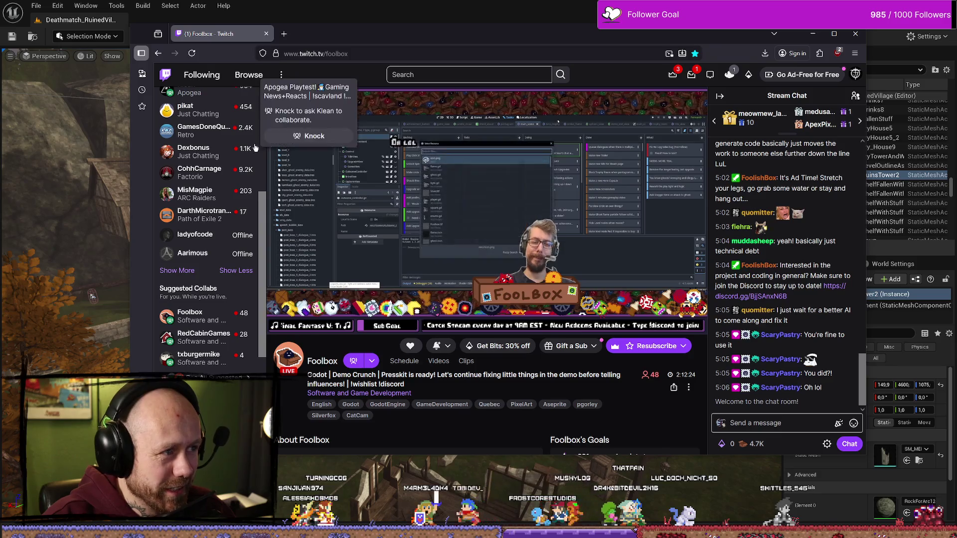
pyautogui.scroll(5, 252, 97)
pyautogui.click(248, 98)
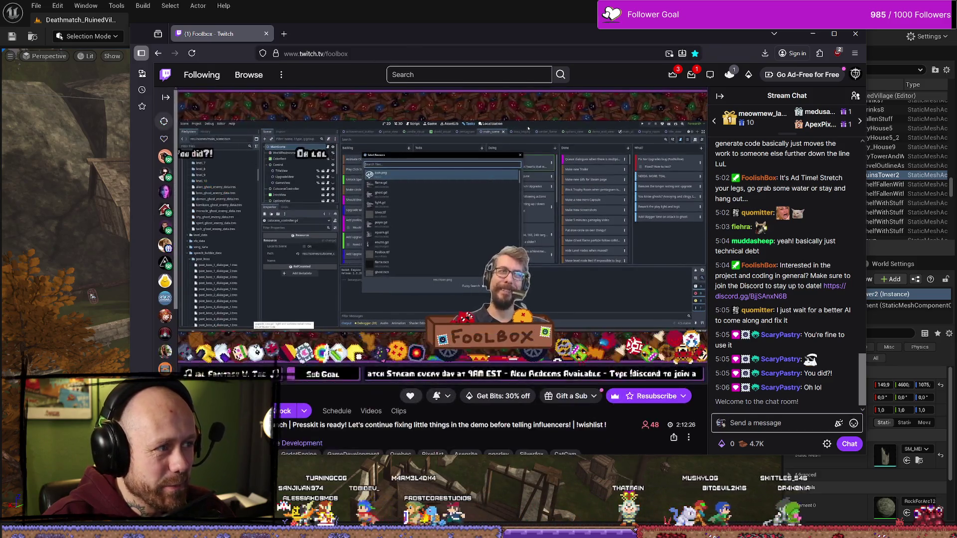
pyautogui.moveTo(134, 199); pyautogui.dragTo(73, 199)
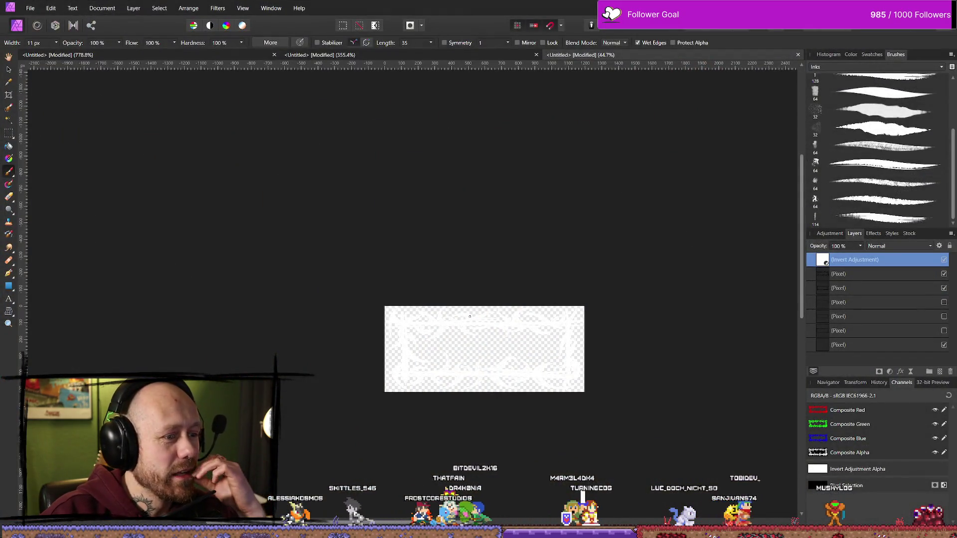
# - Bring up Save As for the thorny frame image in Affinity Photo
pyautogui.scroll(-2, 470, 316)
pyautogui.click(30, 8)
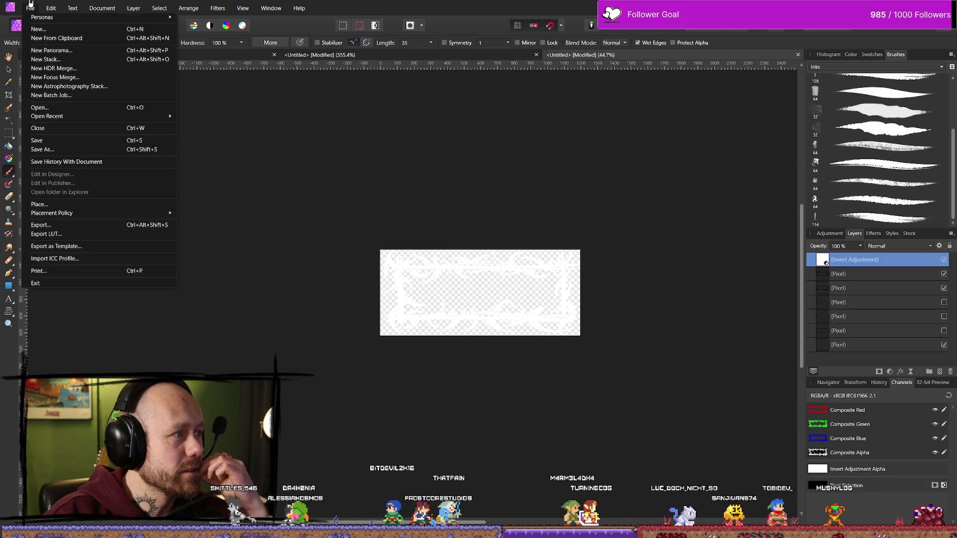
pyautogui.click(76, 153)
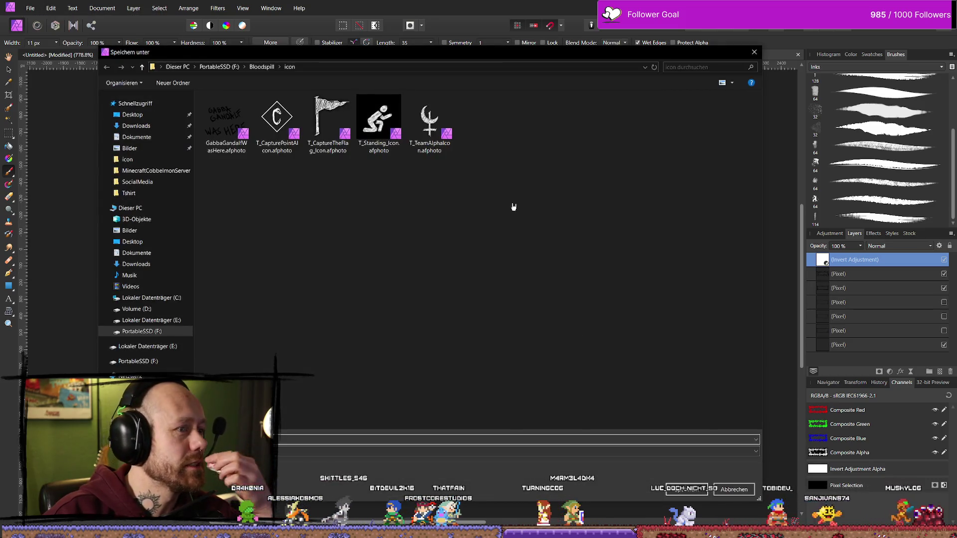